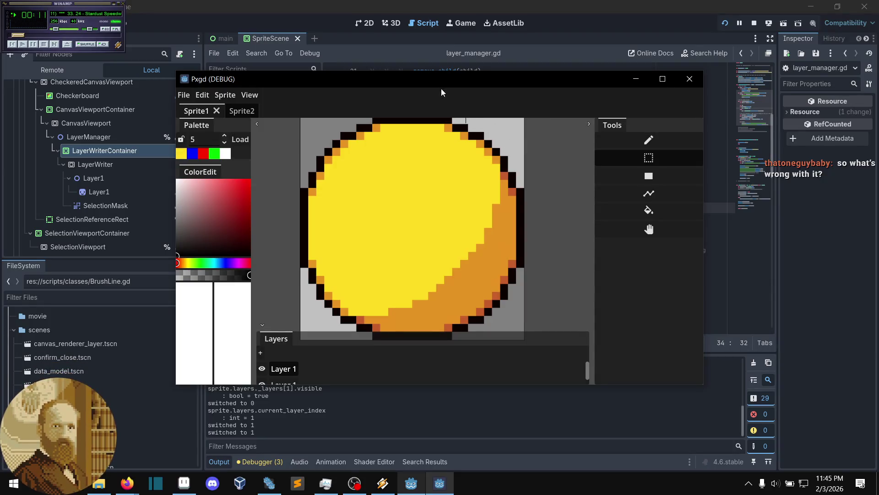
# Narrow the Tools panel and enlarge the Layers list to show both Layer 1 entries, then close the debug run
pyautogui.moveTo(376, 84); pyautogui.dragTo(378, 85)
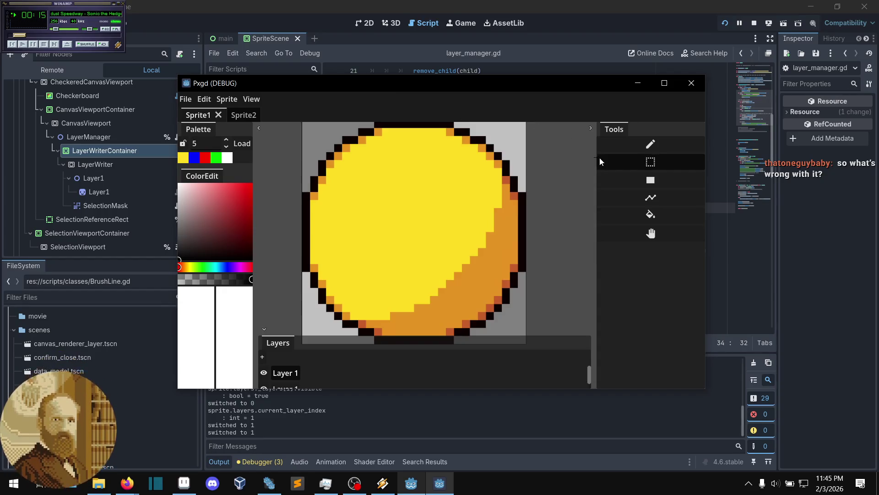
pyautogui.moveTo(595, 160); pyautogui.dragTo(637, 159)
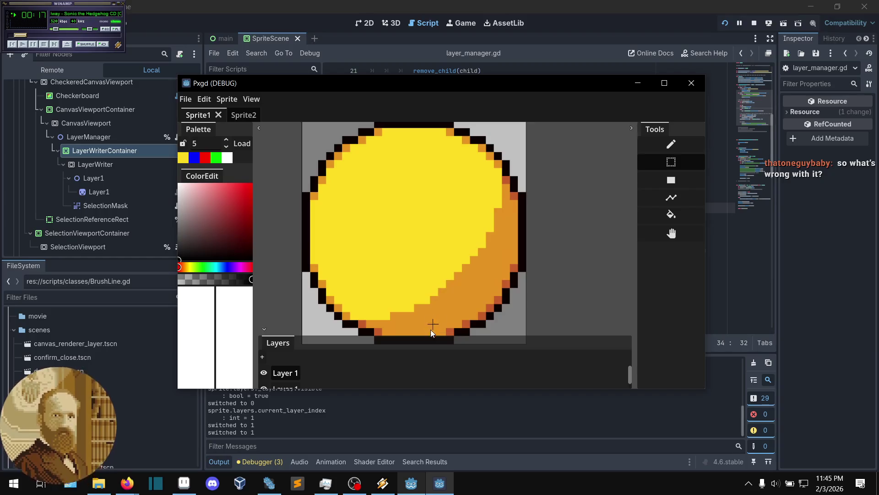
pyautogui.moveTo(425, 332); pyautogui.dragTo(427, 324)
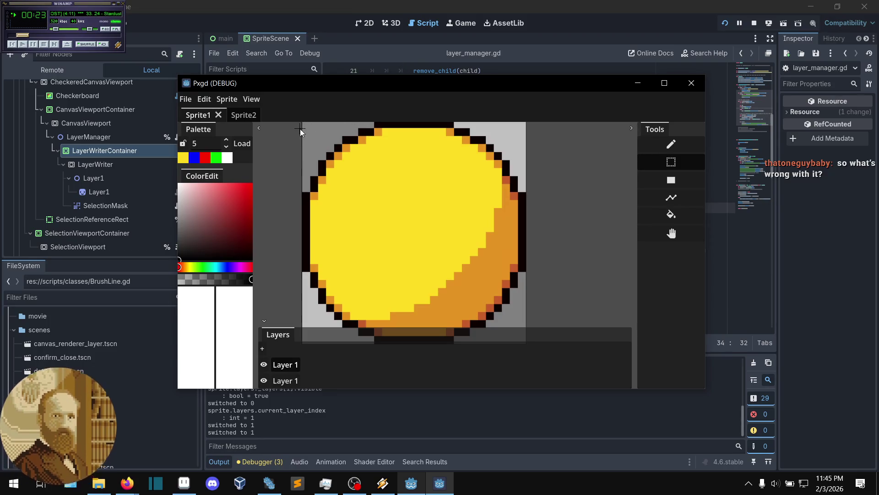
pyautogui.click(378, 53)
# Stop the debug run, review the else branch on line 35 of layer_manager.gd, and relaunch Pxgd
pyautogui.press('F8')
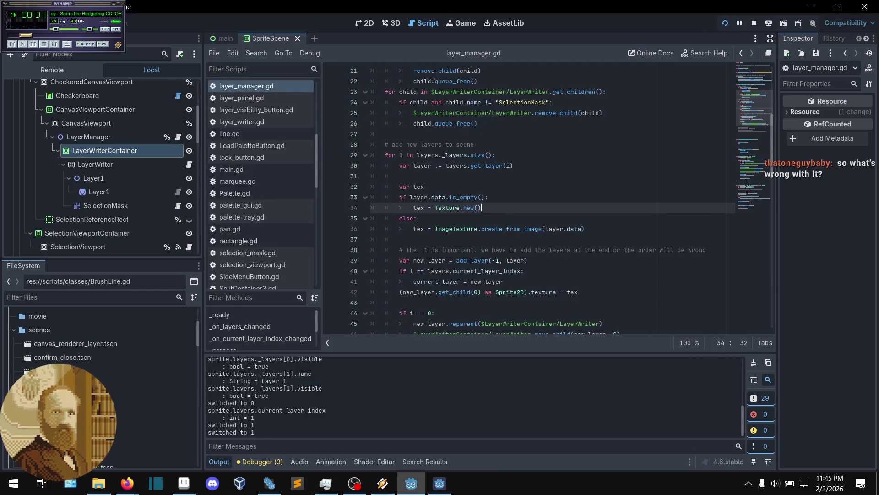
pyautogui.scroll(-3, 551, 189)
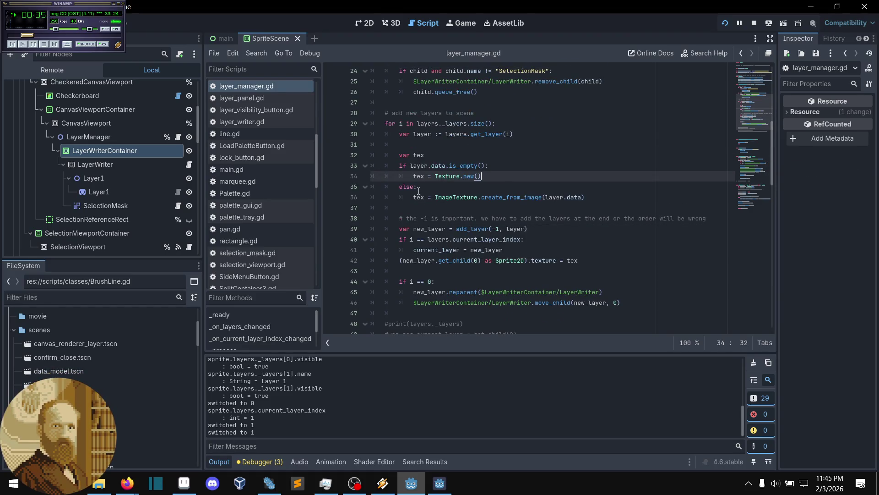
pyautogui.click(419, 188)
pyautogui.click(720, 27)
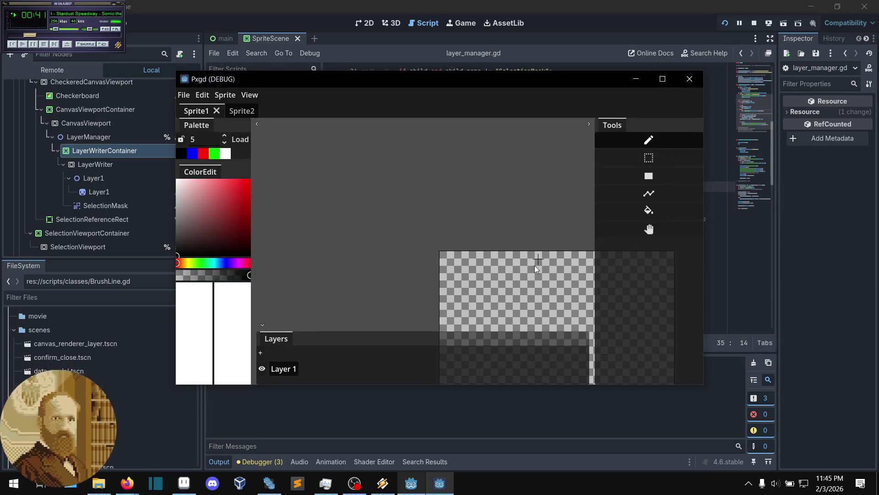
# Load the faceless.pxgd project through File > Load Project
pyautogui.scroll(8, 485, 186)
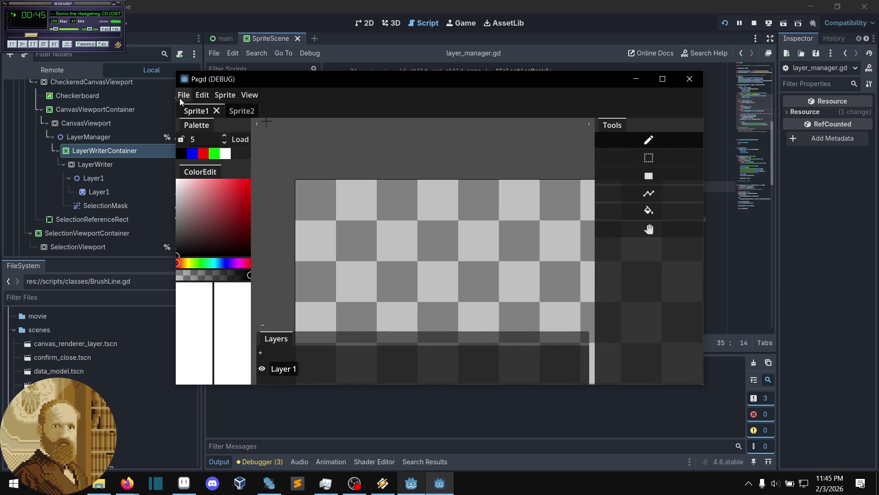
pyautogui.click(181, 96)
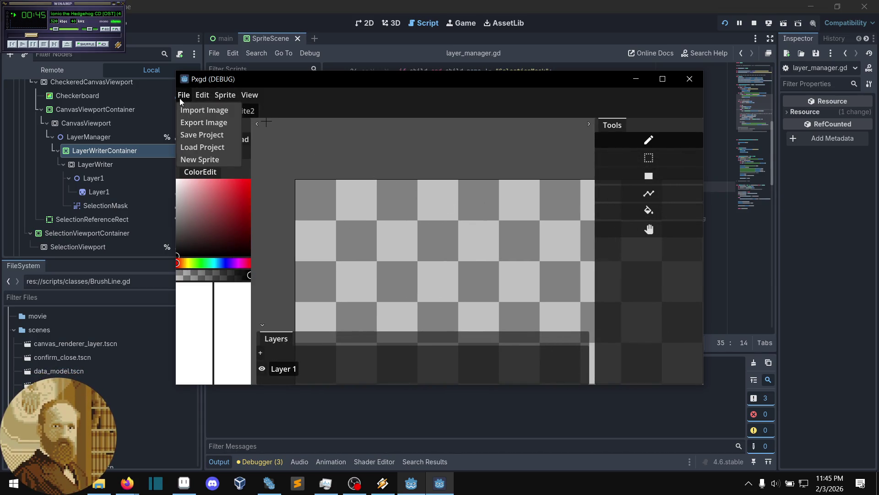
pyautogui.click(203, 147)
pyautogui.click(373, 242)
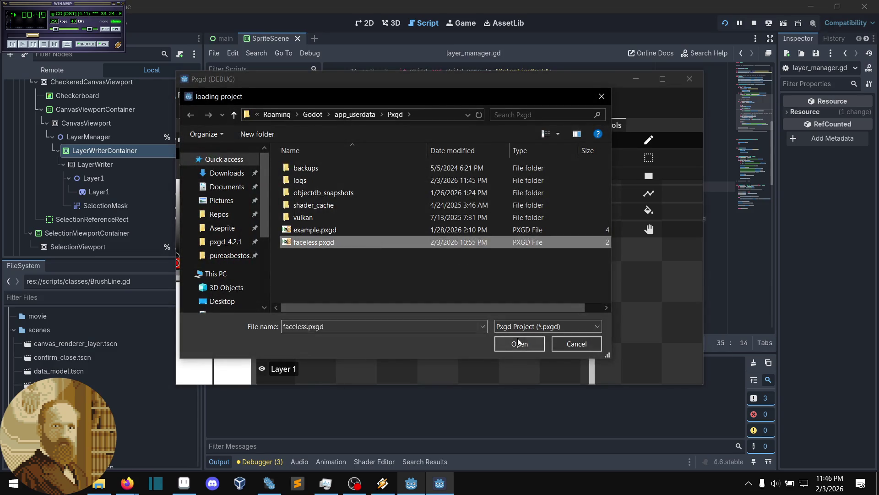
pyautogui.click(518, 344)
pyautogui.scroll(3, 446, 240)
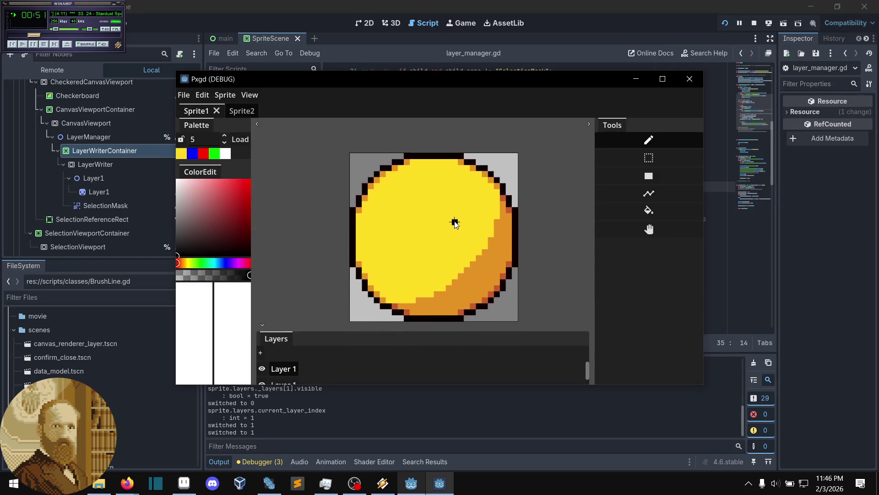
# Test a black pencil pixel on the sun, then rectangle-select the whole yellow circle sprite
pyautogui.scroll(1, 463, 234)
pyautogui.scroll(1, 499, 248)
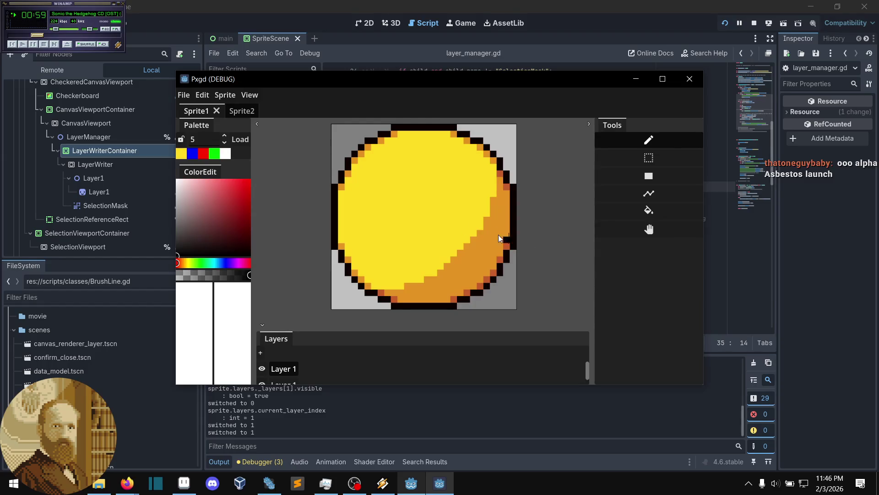
pyautogui.moveTo(229, 84); pyautogui.dragTo(241, 90)
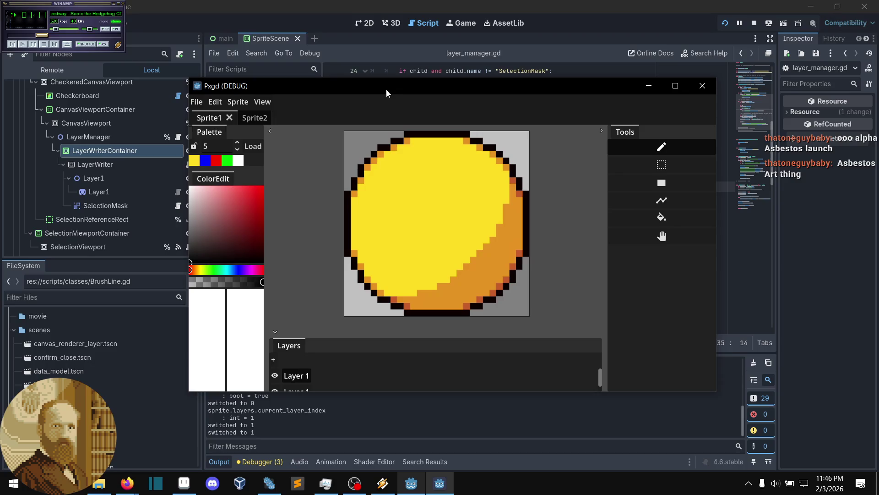
pyautogui.click(452, 207)
pyautogui.moveTo(463, 216); pyautogui.dragTo(471, 216)
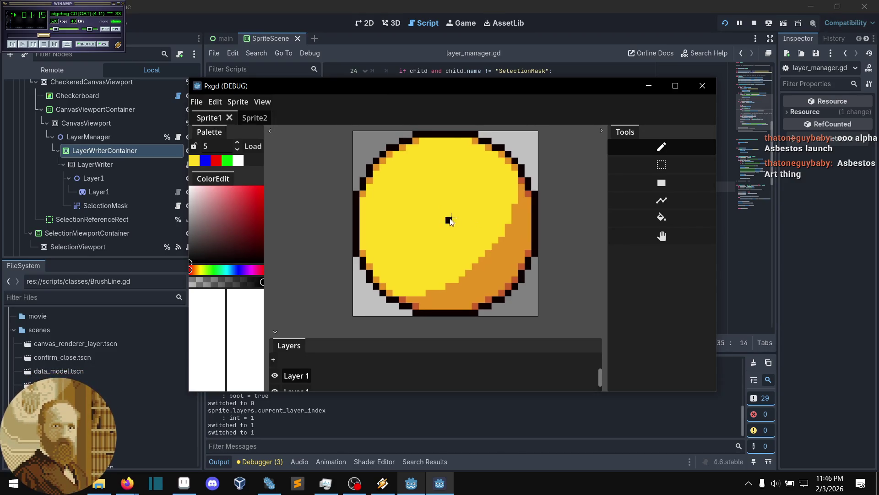
pyautogui.click(678, 161)
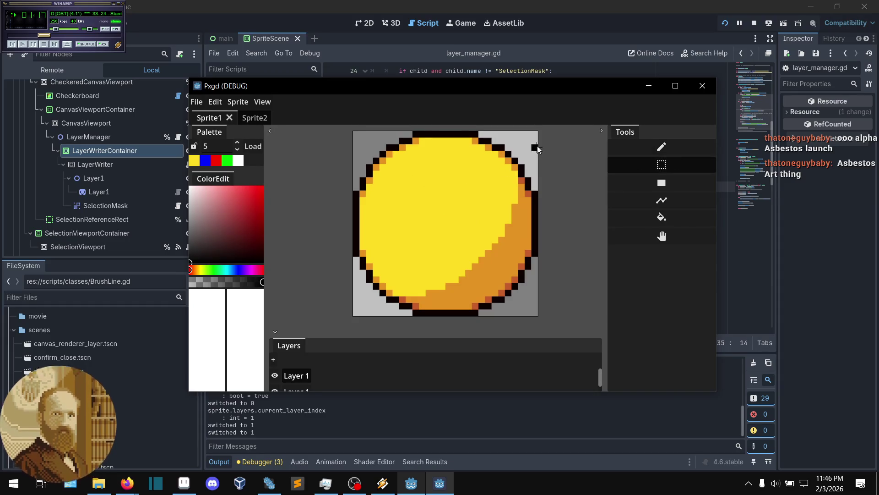
pyautogui.moveTo(536, 135); pyautogui.dragTo(348, 317)
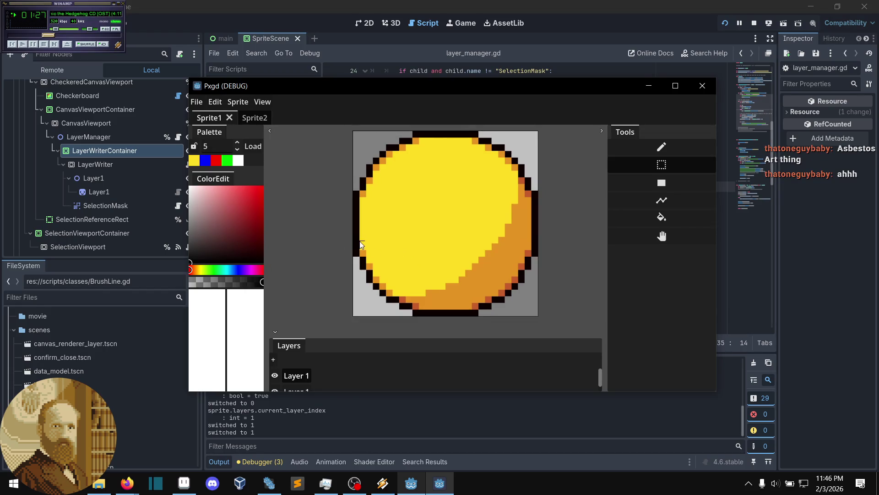
pyautogui.scroll(2, 361, 238)
pyautogui.scroll(4, 361, 238)
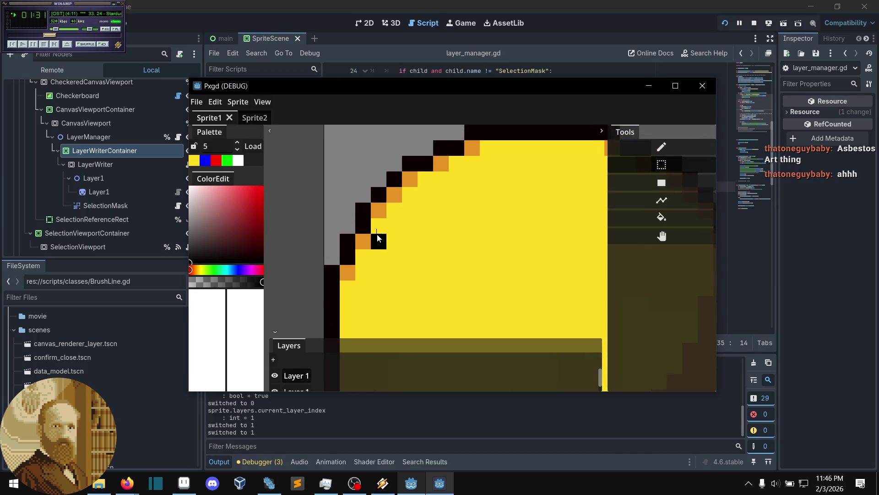
pyautogui.scroll(3, 378, 236)
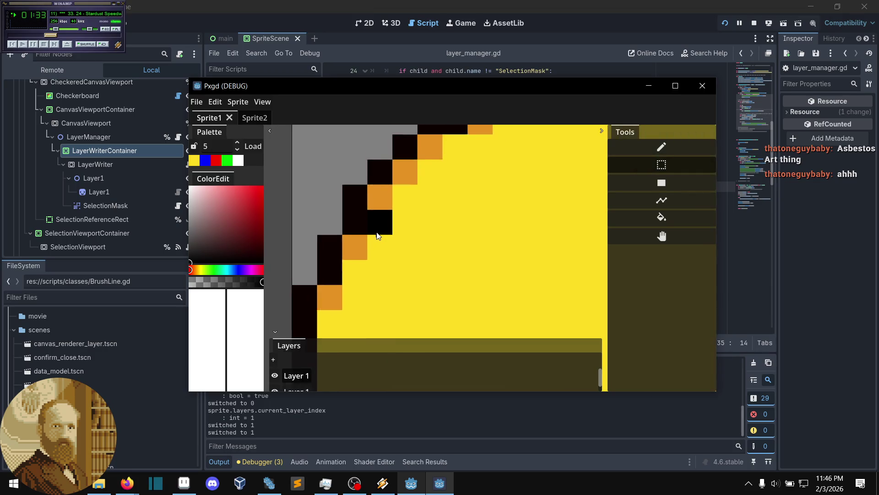
pyautogui.moveTo(375, 232); pyautogui.dragTo(331, 323)
pyautogui.scroll(-5, 344, 248)
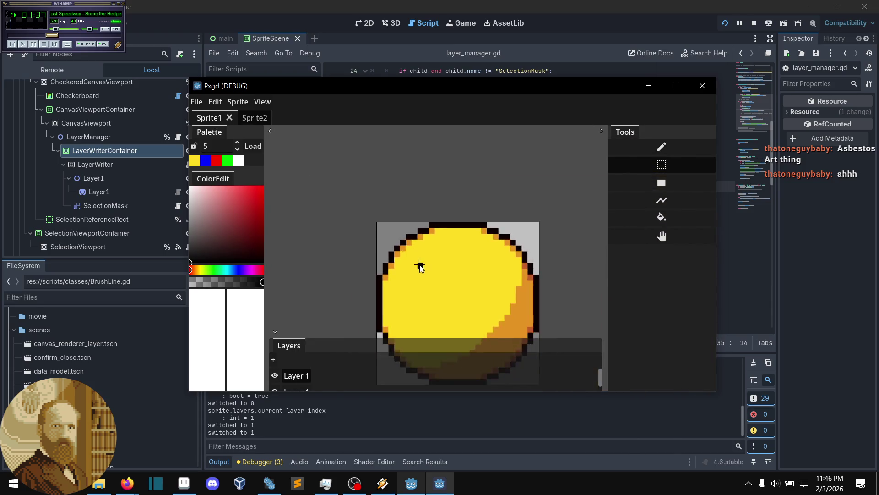
pyautogui.scroll(-2, 504, 220)
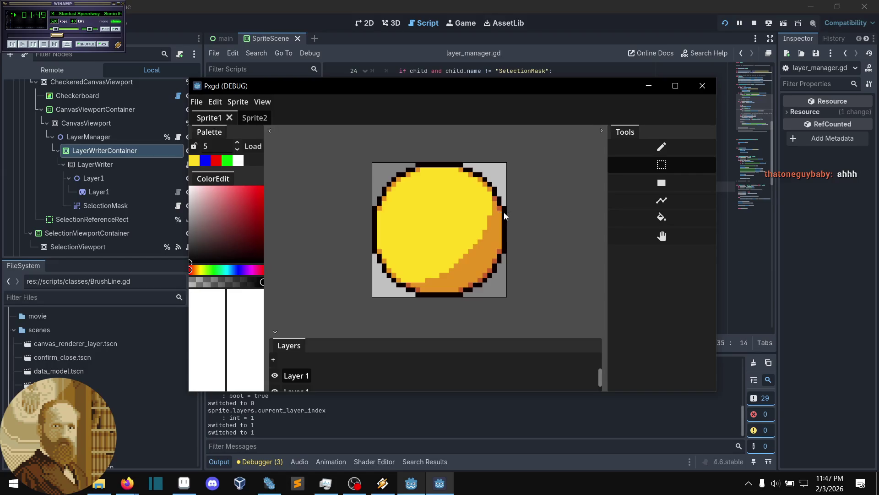
pyautogui.scroll(1, 504, 213)
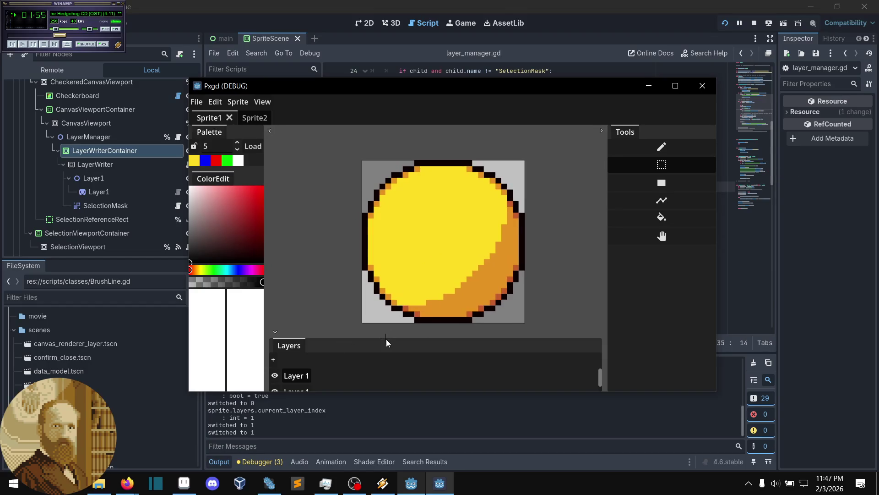
pyautogui.moveTo(386, 338); pyautogui.dragTo(402, 299)
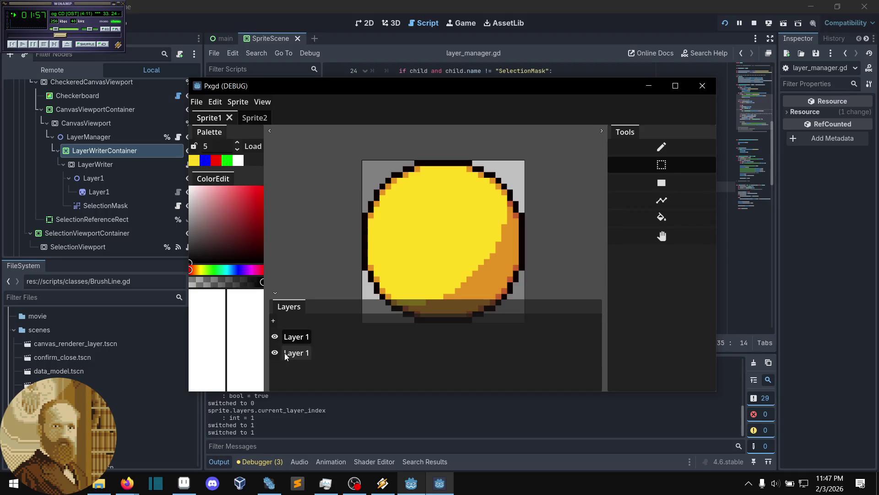
# Hide and reshow the top Layer 1, make the second Layer 1 current, and dismiss the File menu
pyautogui.click(275, 336)
pyautogui.click(275, 336)
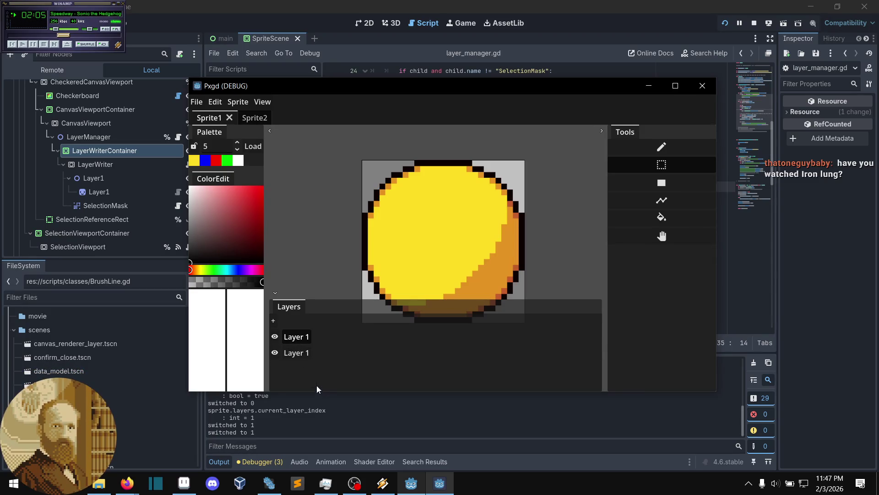
pyautogui.click(298, 357)
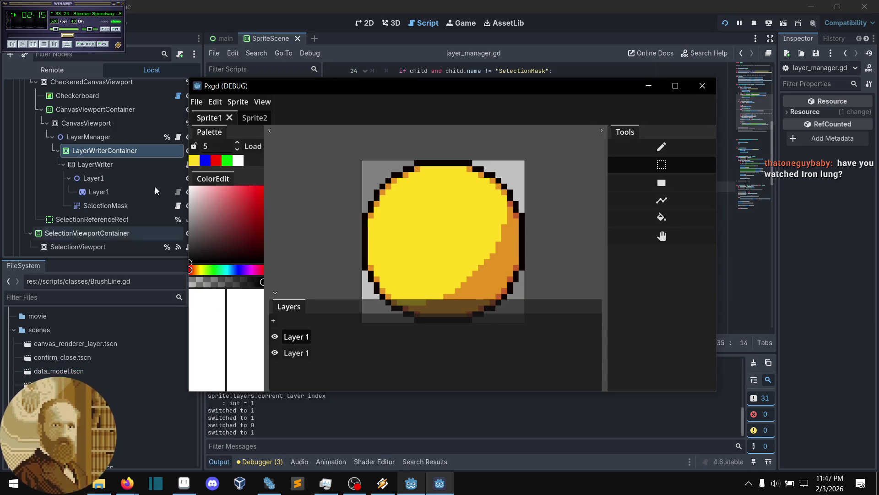
pyautogui.click(202, 103)
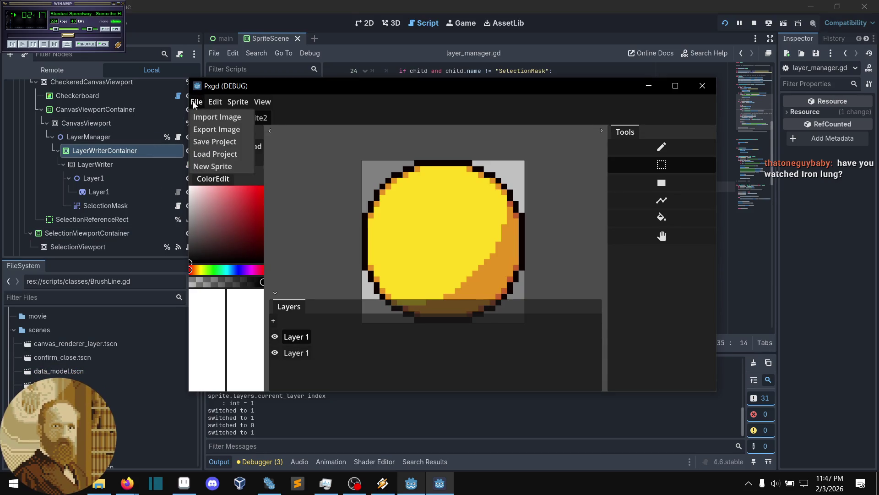
pyautogui.click(194, 105)
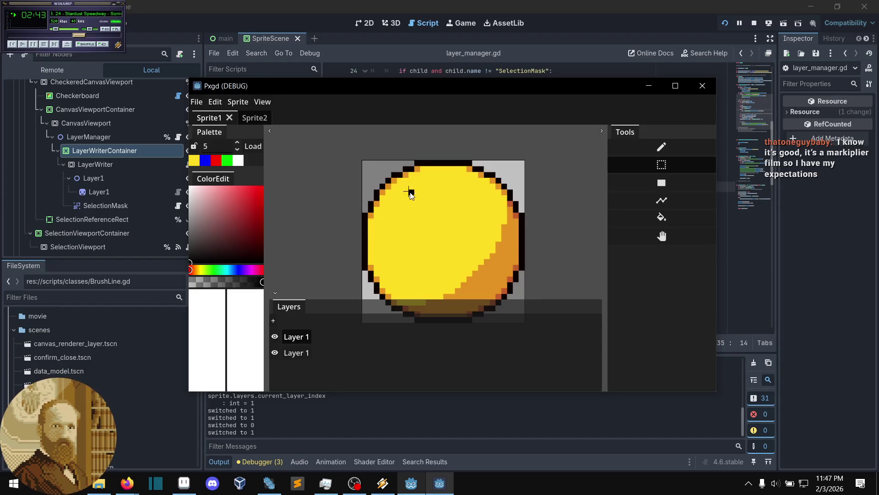
# Pan and zoom around the yellow circle sprite, then bring the Godot editor back to the front
pyautogui.scroll(3, 418, 186)
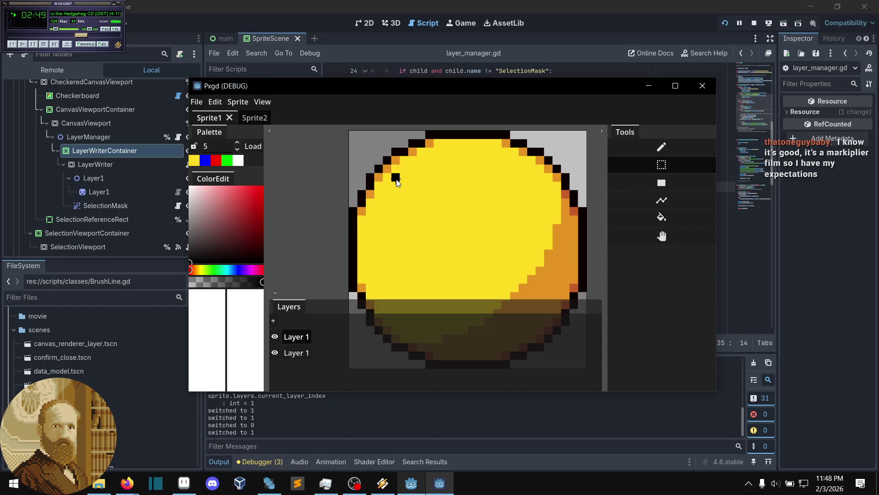
pyautogui.scroll(1, 386, 183)
pyautogui.scroll(-1, 363, 165)
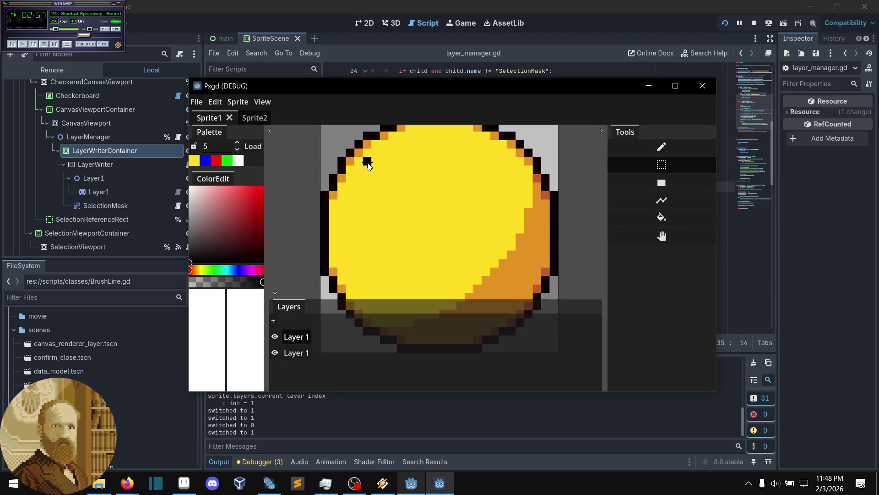
pyautogui.scroll(-1, 366, 164)
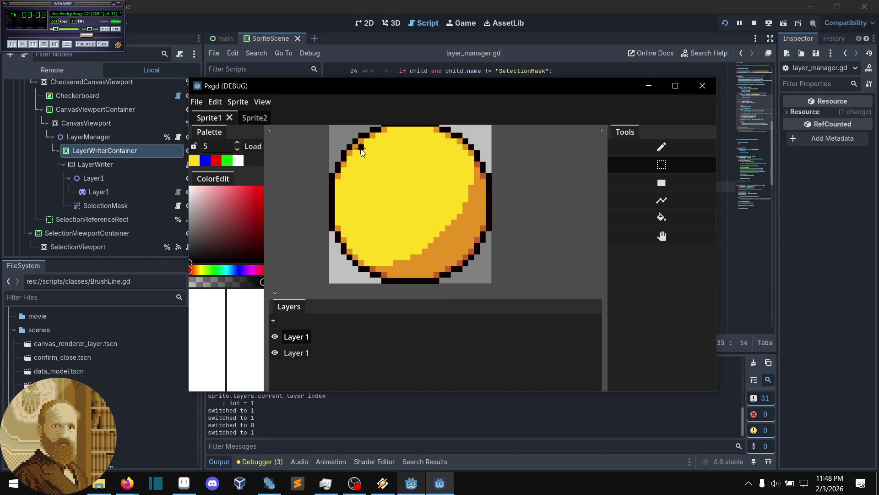
pyautogui.moveTo(362, 151); pyautogui.dragTo(353, 163)
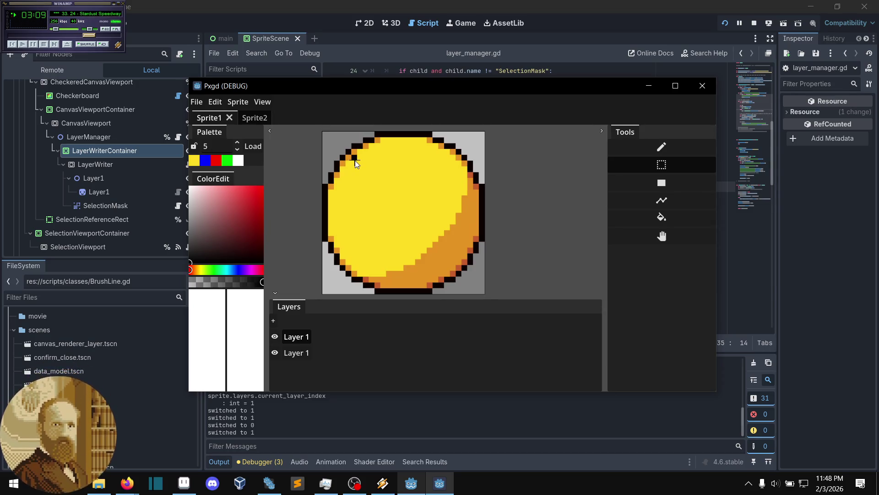
pyautogui.scroll(2, 402, 181)
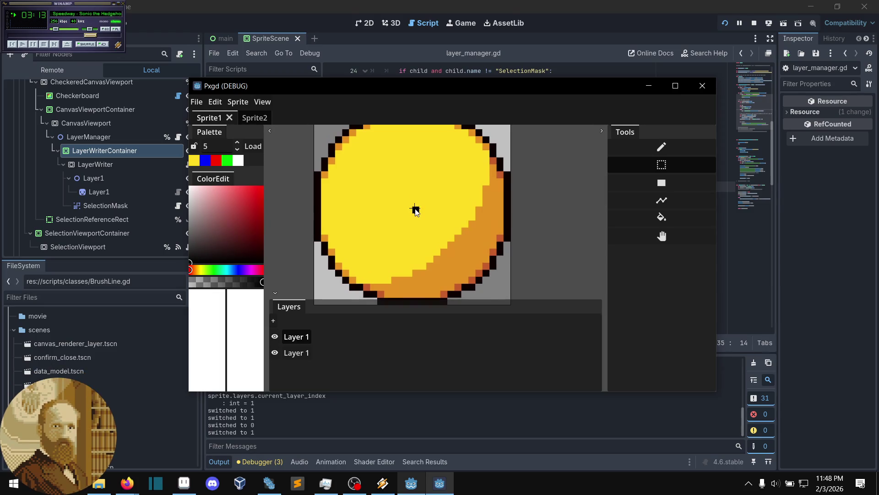
pyautogui.scroll(2, 415, 210)
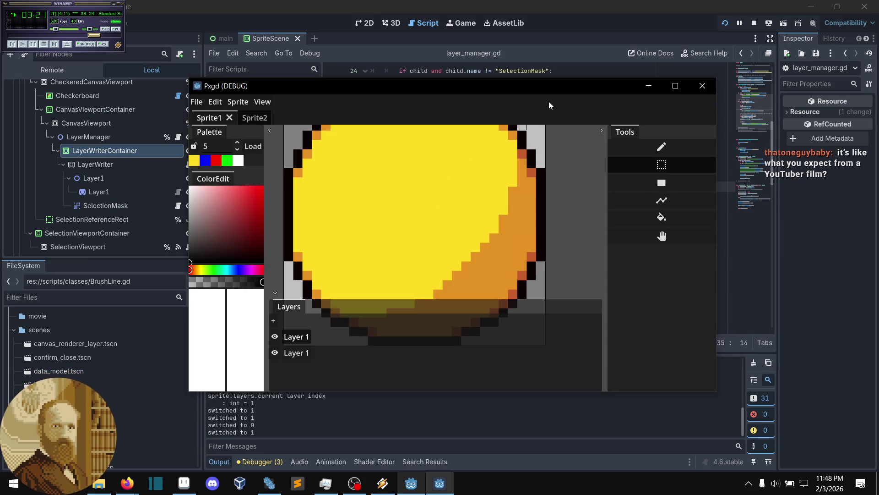
pyautogui.click(568, 53)
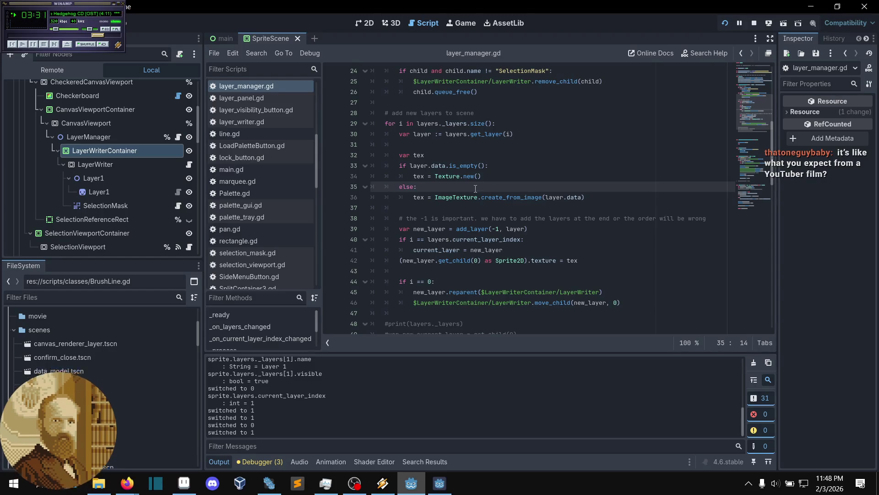
pyautogui.scroll(-2, 475, 190)
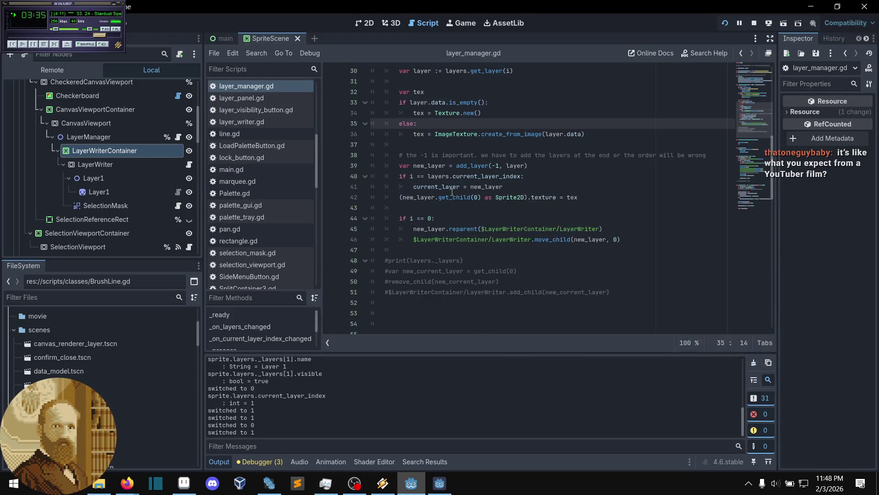
pyautogui.scroll(-1, 452, 192)
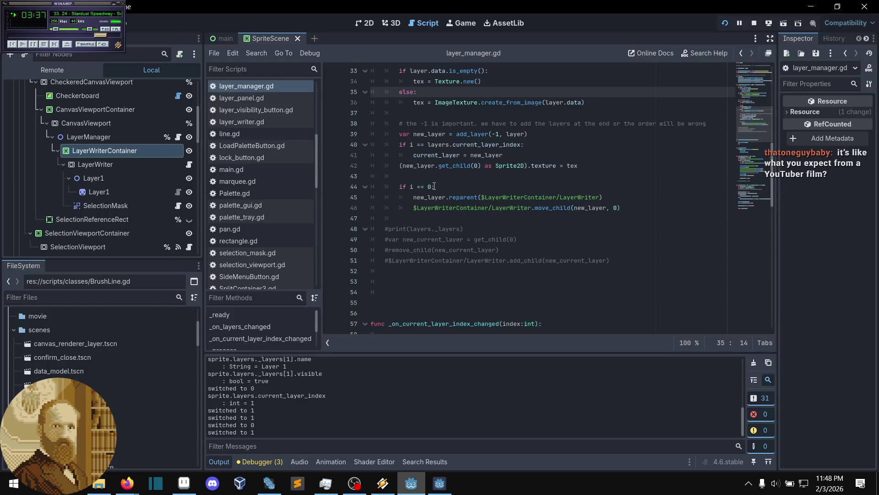
pyautogui.click(435, 187)
pyautogui.click(437, 180)
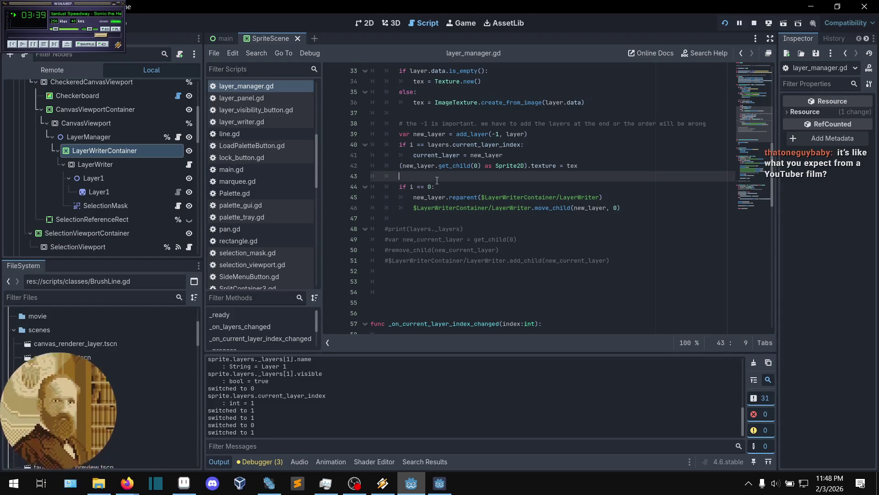
pyautogui.click(437, 185)
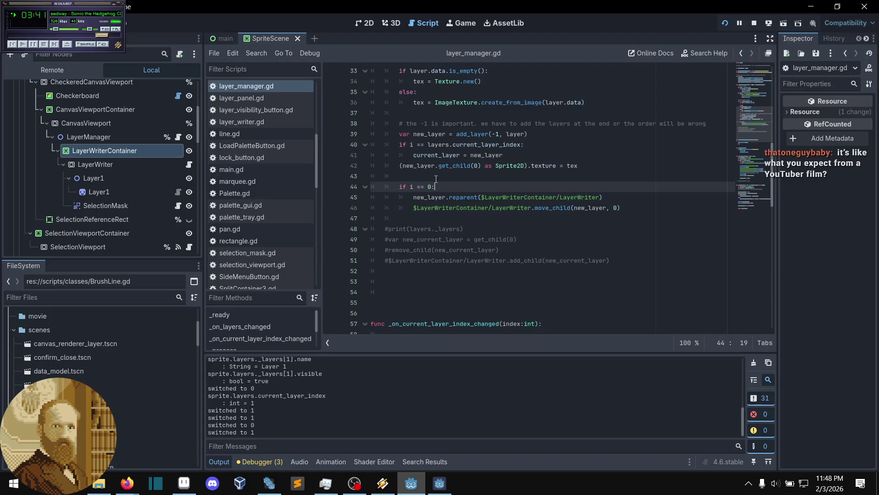
pyautogui.click(436, 179)
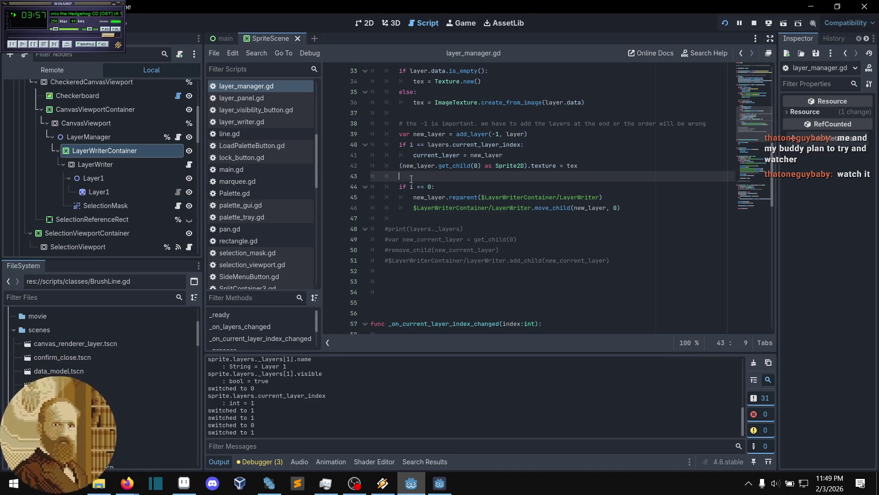
pyautogui.moveTo(411, 179); pyautogui.dragTo(373, 177)
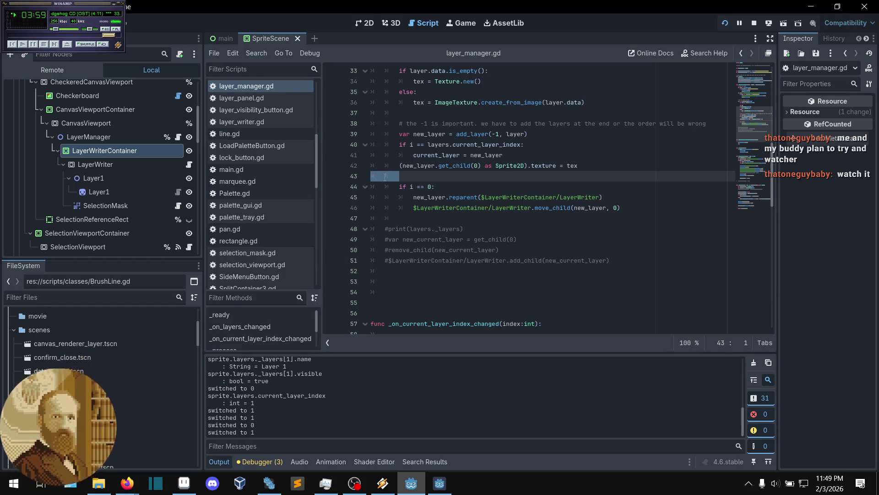
pyautogui.click(405, 175)
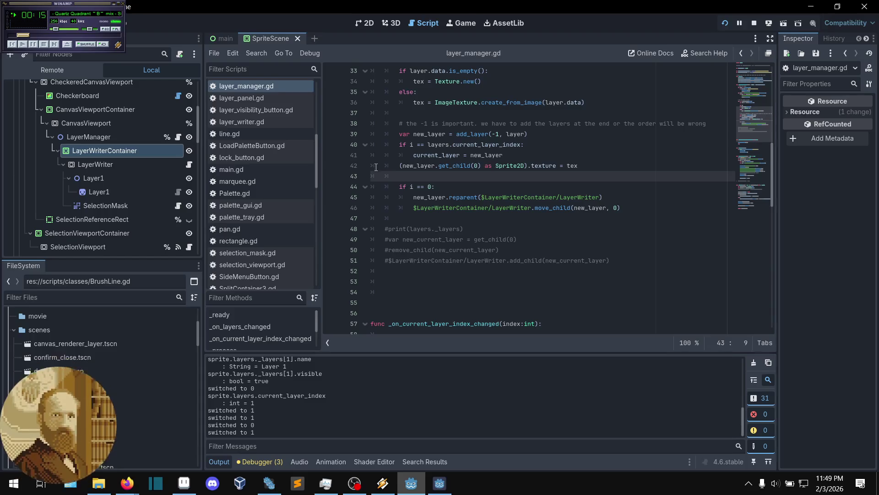
pyautogui.scroll(-1, 375, 164)
pyautogui.click(409, 185)
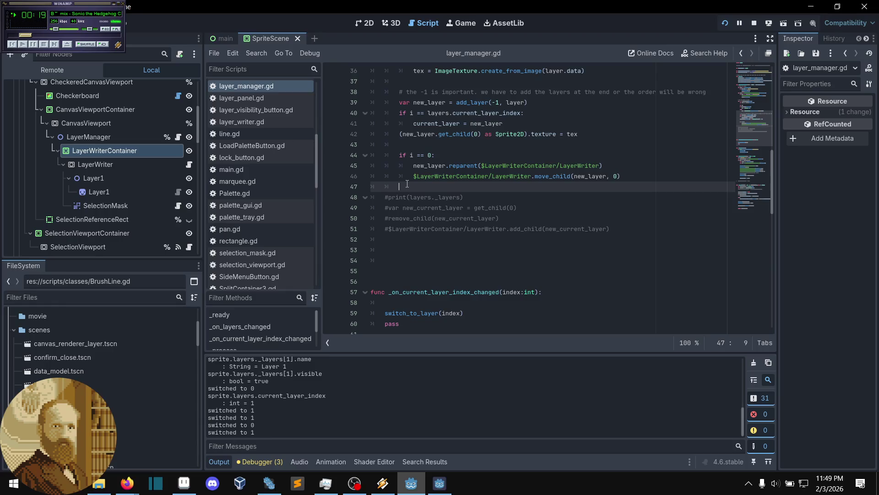
pyautogui.scroll(4, 407, 184)
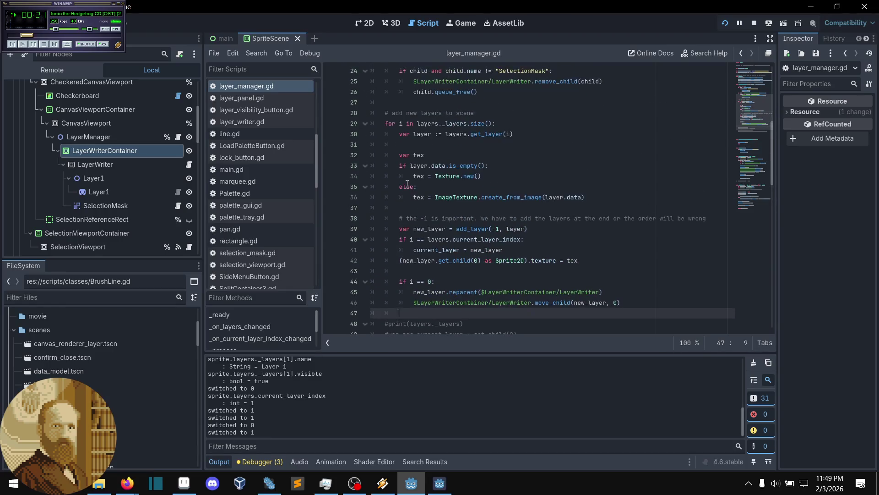
pyautogui.scroll(2, 407, 183)
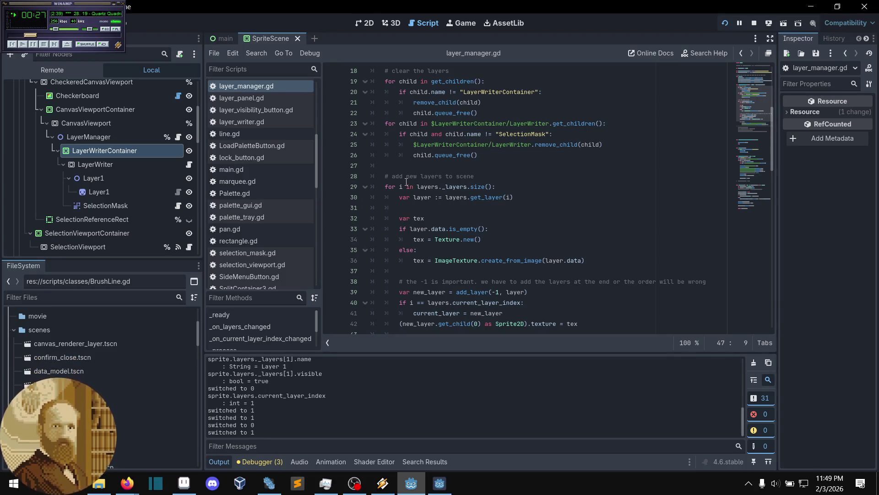
pyautogui.scroll(3, 407, 182)
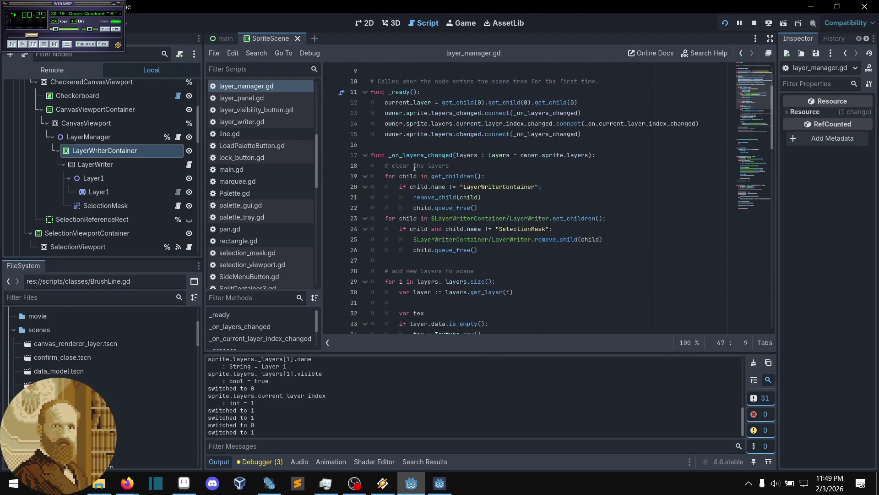
pyautogui.scroll(3, 446, 173)
pyautogui.click(448, 173)
pyautogui.press('Down')
pyautogui.press('Down')
pyautogui.press('Down')
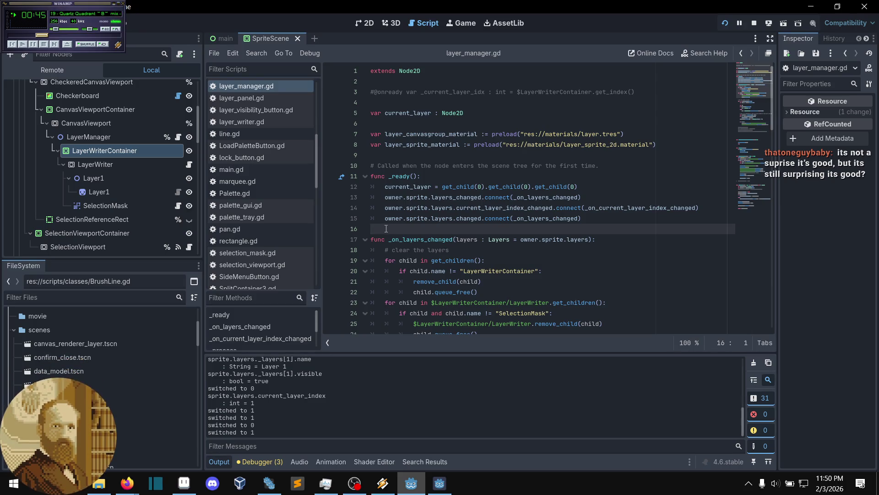
pyautogui.scroll(-5, 387, 230)
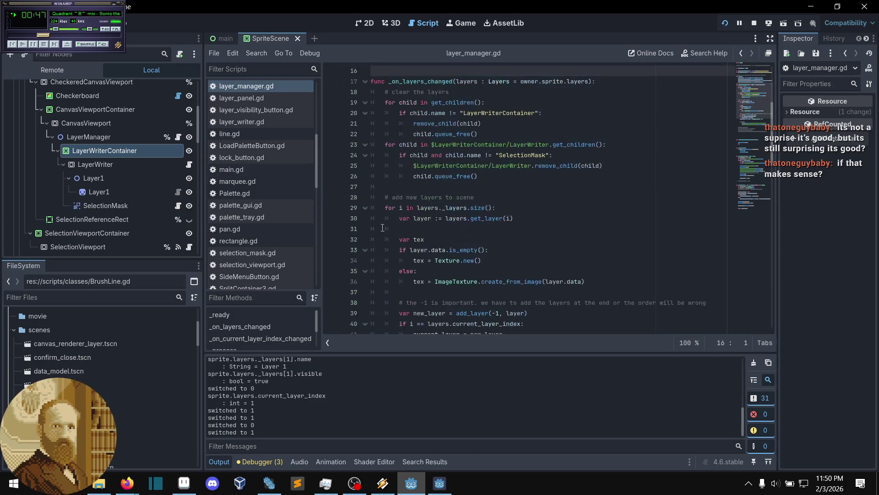
pyautogui.scroll(-6, 382, 227)
pyautogui.scroll(-3, 380, 225)
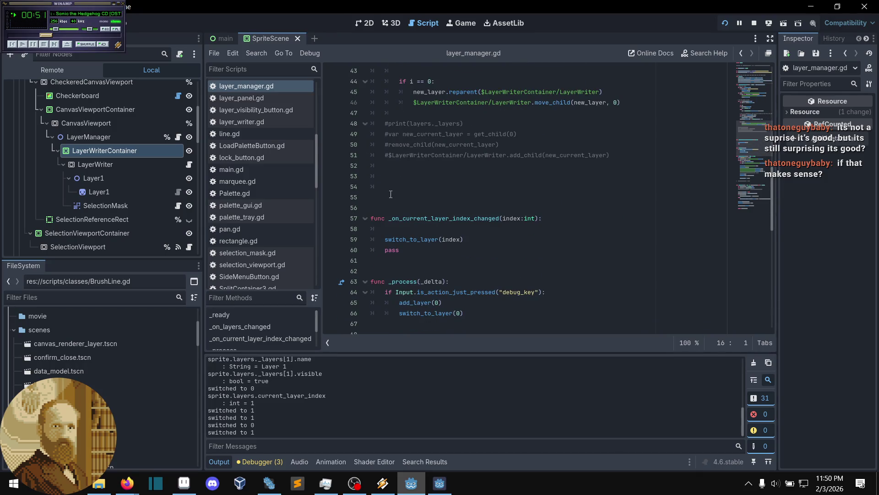
pyautogui.click(390, 184)
pyautogui.press('Down')
pyautogui.scroll(-1, 388, 200)
pyautogui.scroll(-7, 388, 201)
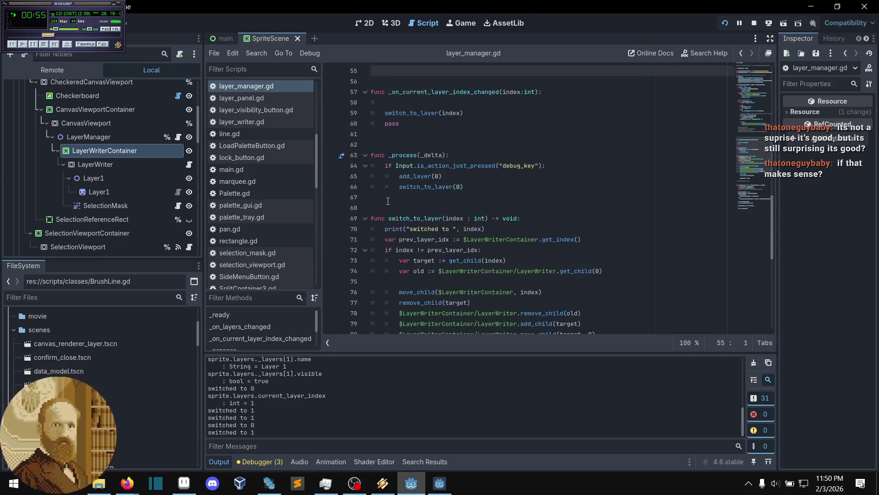
pyautogui.scroll(-3, 386, 203)
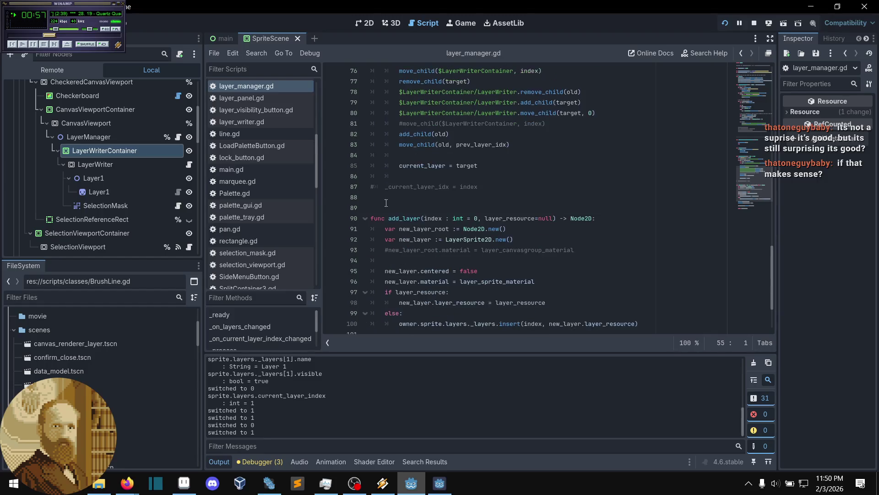
pyautogui.scroll(-1, 386, 202)
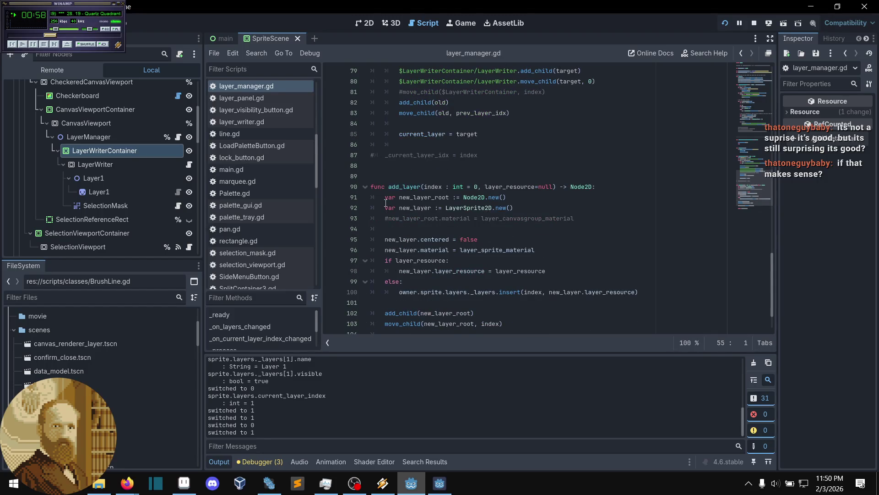
pyautogui.click(391, 168)
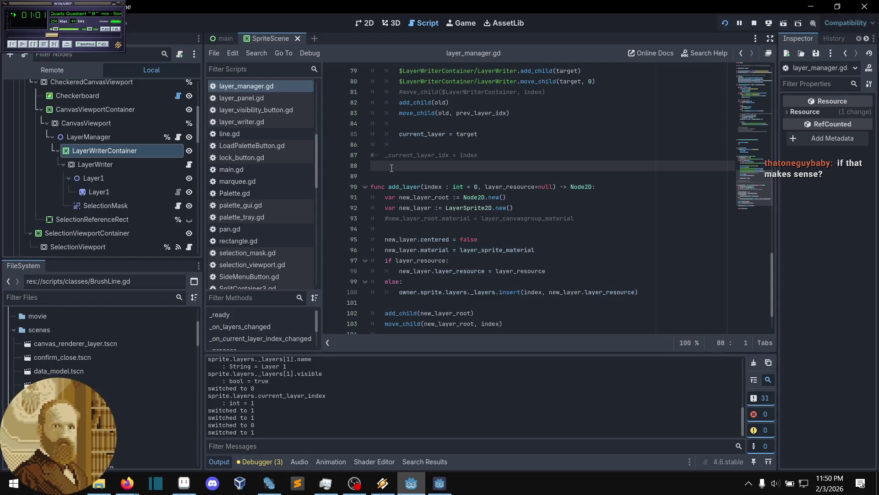
pyautogui.scroll(-2, 392, 168)
pyautogui.scroll(8, 392, 169)
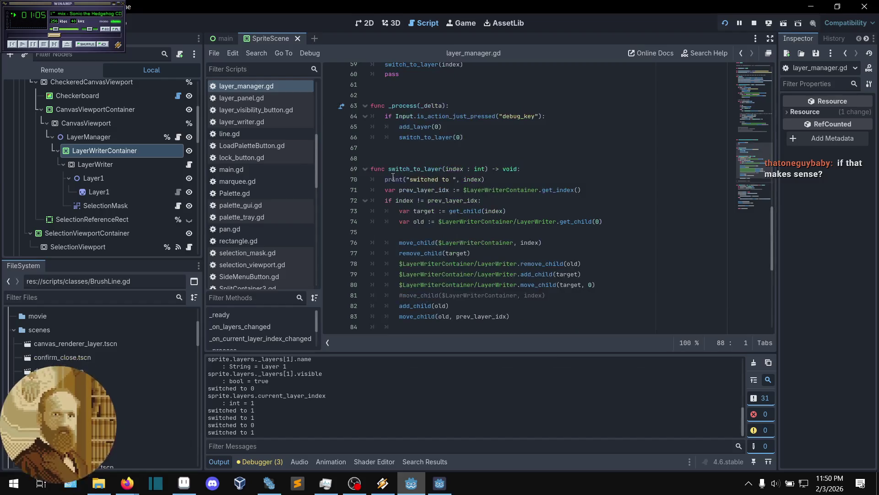
pyautogui.scroll(9, 393, 179)
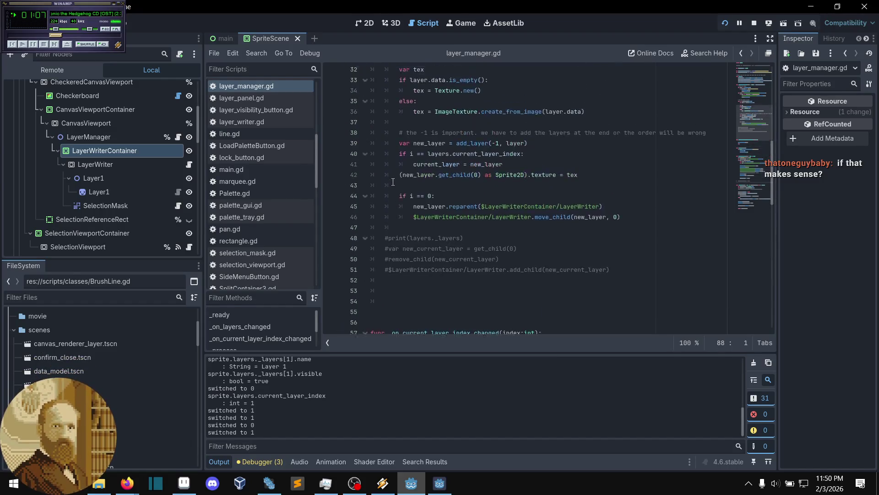
pyautogui.scroll(10, 393, 182)
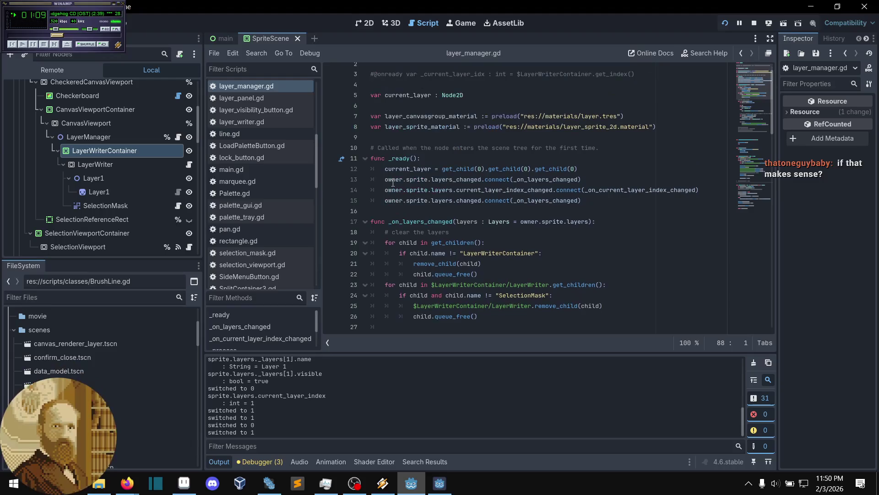
pyautogui.scroll(-2, 393, 183)
pyautogui.click(372, 264)
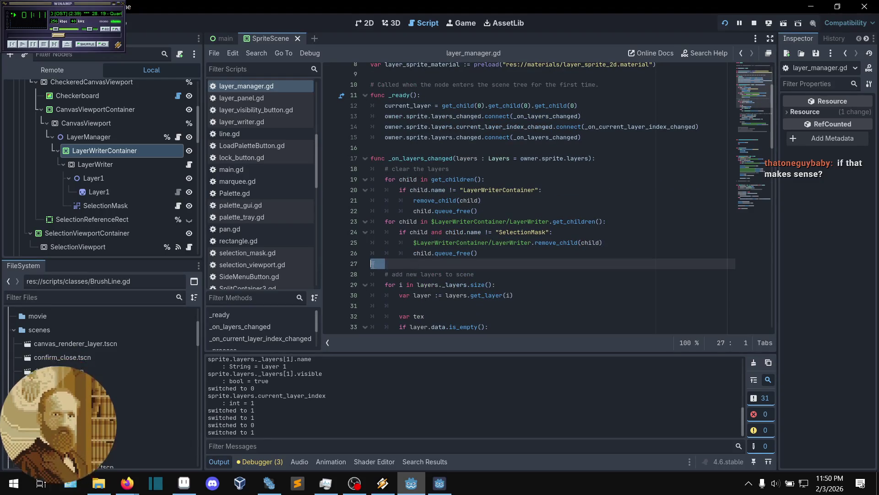
pyautogui.click(402, 267)
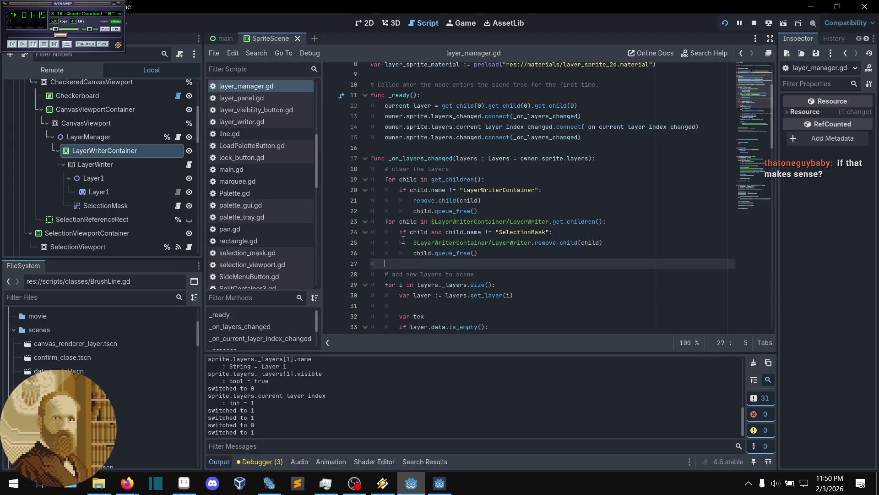
pyautogui.scroll(3, 404, 231)
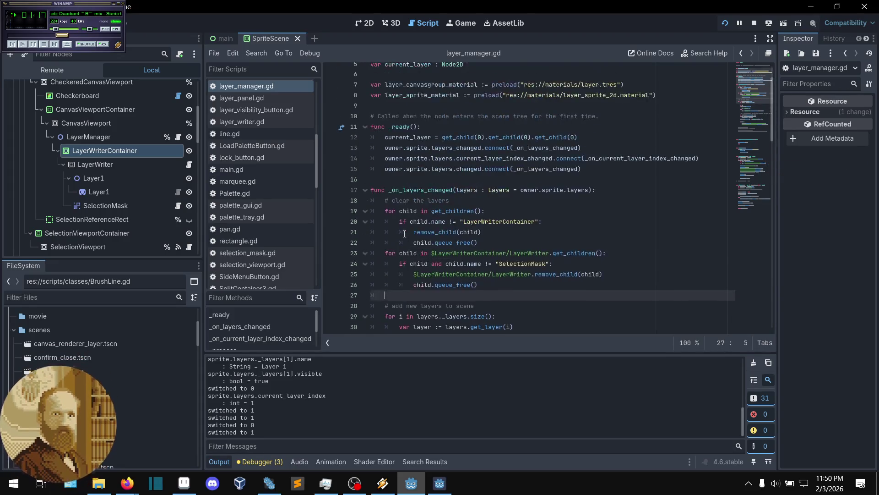
pyautogui.scroll(-7, 405, 233)
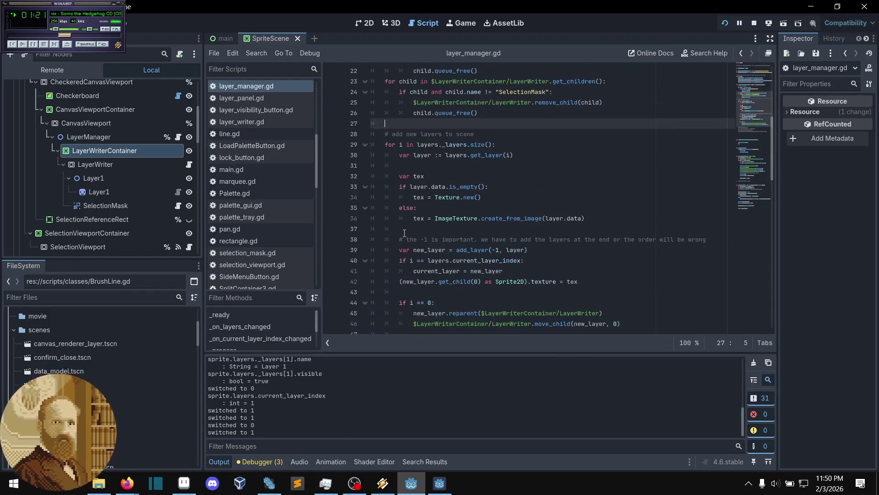
pyautogui.scroll(-1, 404, 233)
pyautogui.scroll(-1, 405, 234)
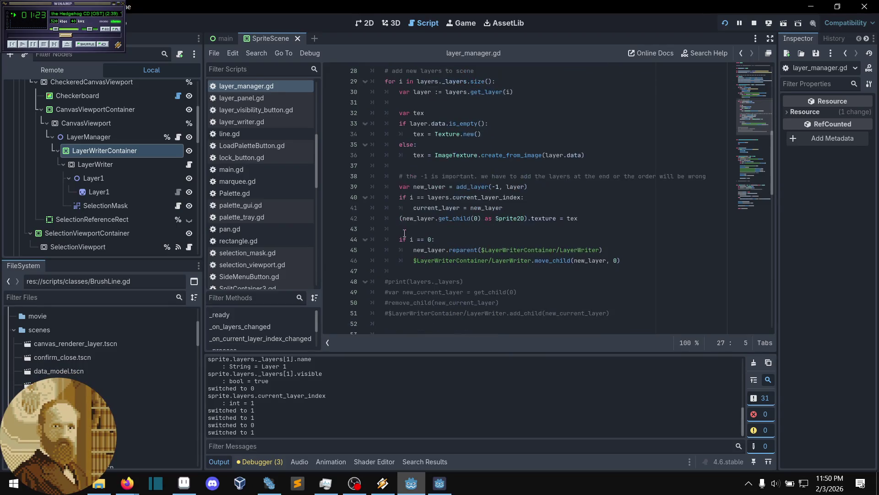
pyautogui.scroll(-2, 404, 232)
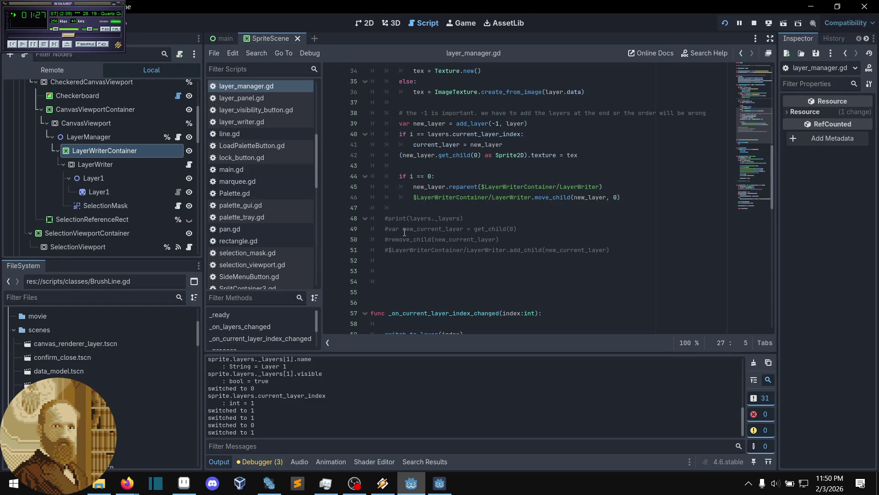
pyautogui.click(441, 210)
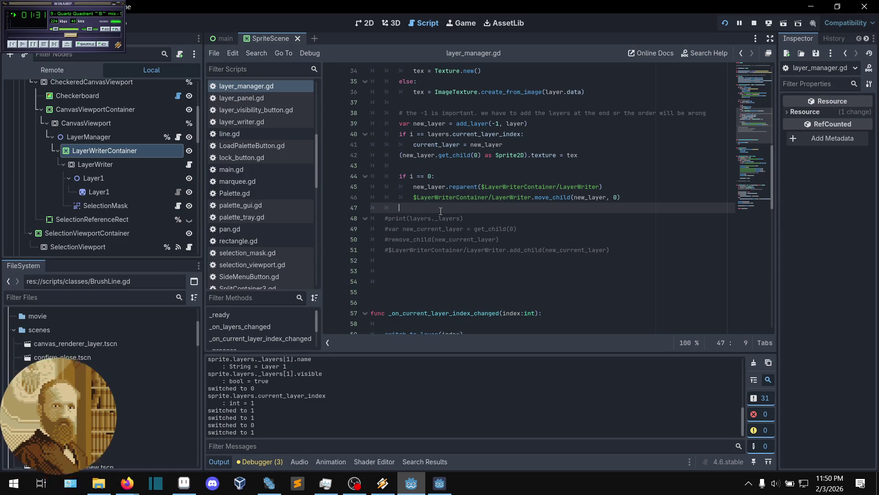
pyautogui.scroll(2, 437, 210)
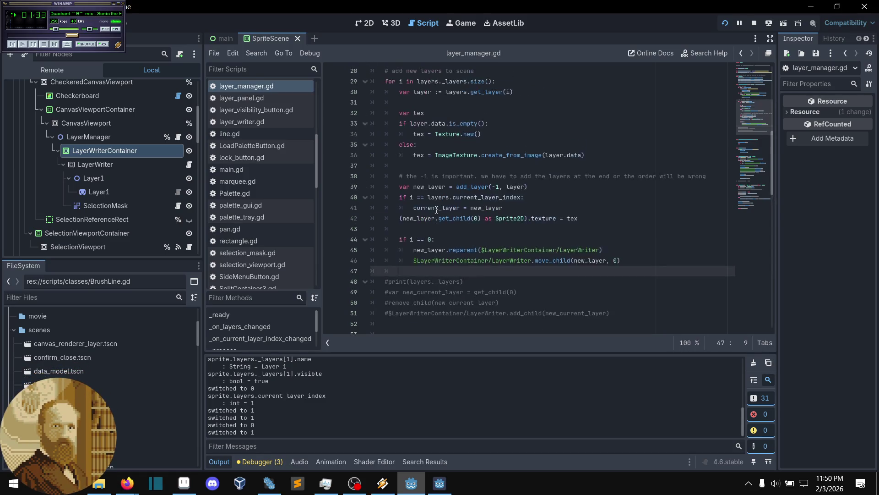
pyautogui.scroll(2, 436, 211)
pyautogui.scroll(1, 436, 211)
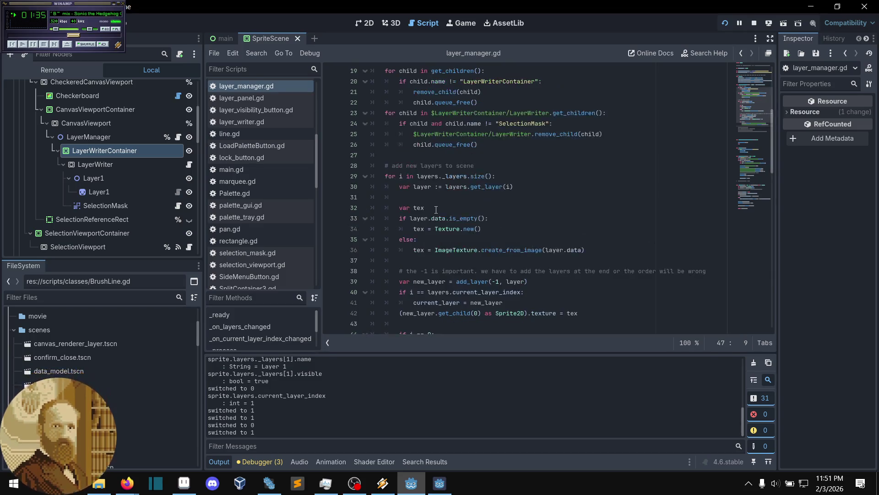
pyautogui.scroll(2, 436, 210)
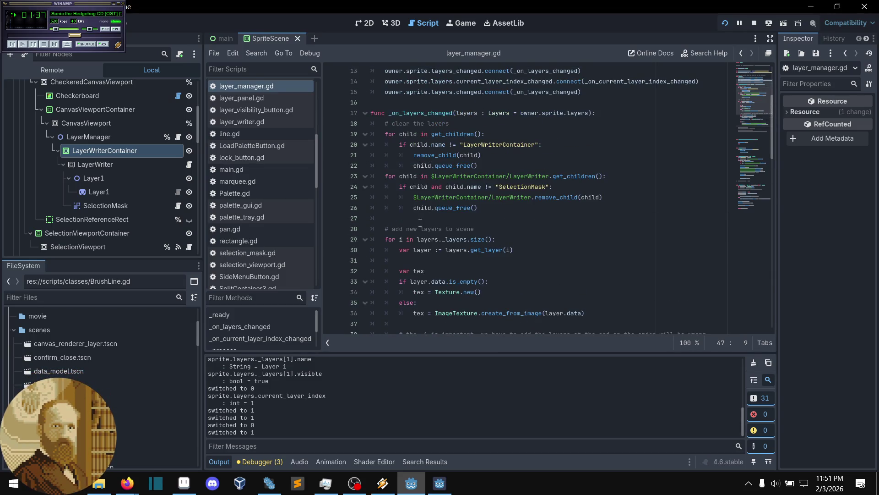
pyautogui.click(418, 219)
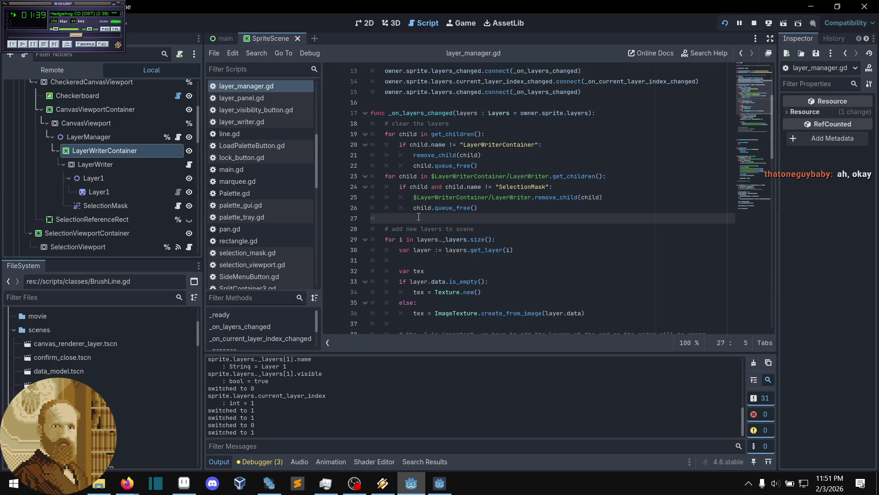
pyautogui.scroll(2, 419, 218)
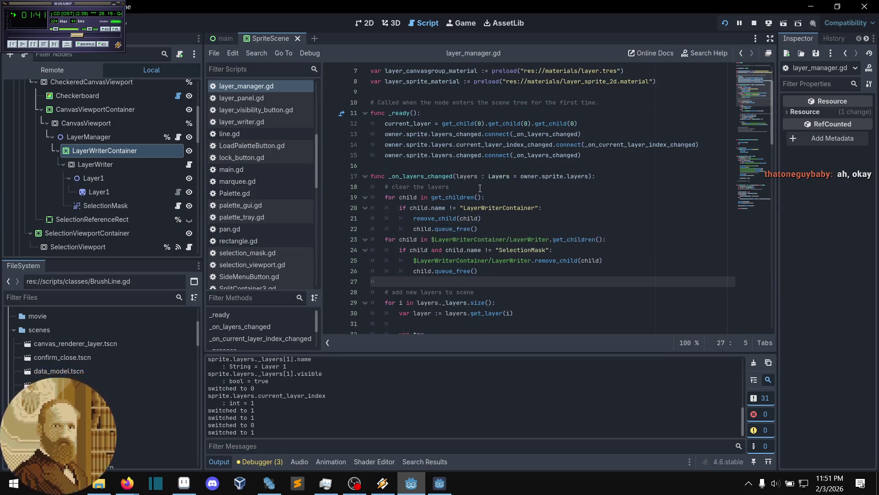
pyautogui.click(479, 187)
pyautogui.click(453, 165)
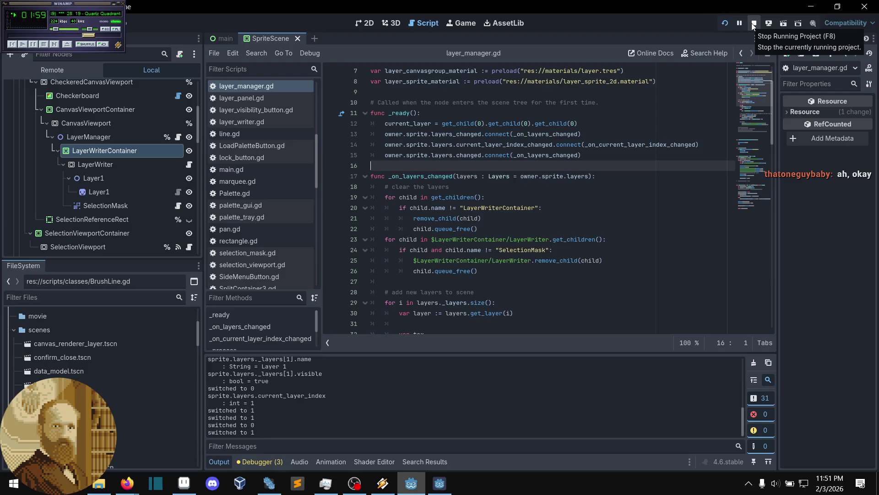
pyautogui.click(752, 23)
# Run the project again, move the Pxgd window down and right, then stop it with F8
pyautogui.click(726, 22)
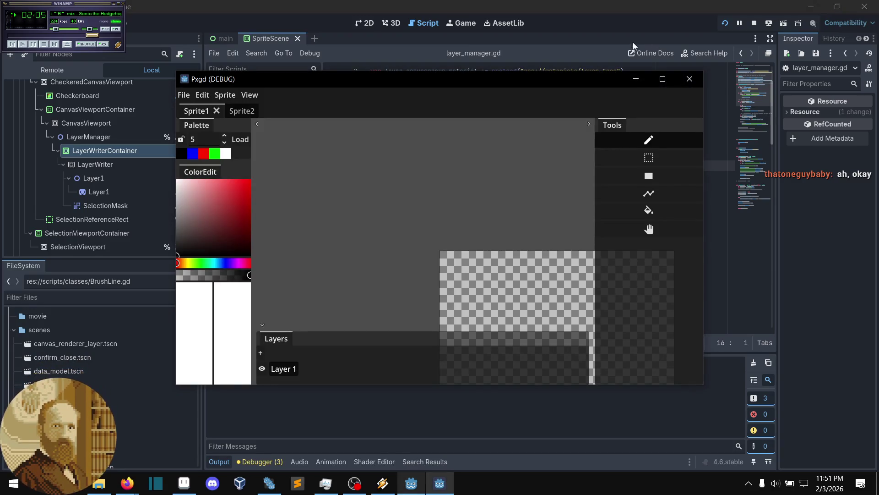
pyautogui.moveTo(545, 84)
pyautogui.mouseDown()
pyautogui.moveTo(571, 120)
pyautogui.moveTo(576, 105)
pyautogui.mouseUp()
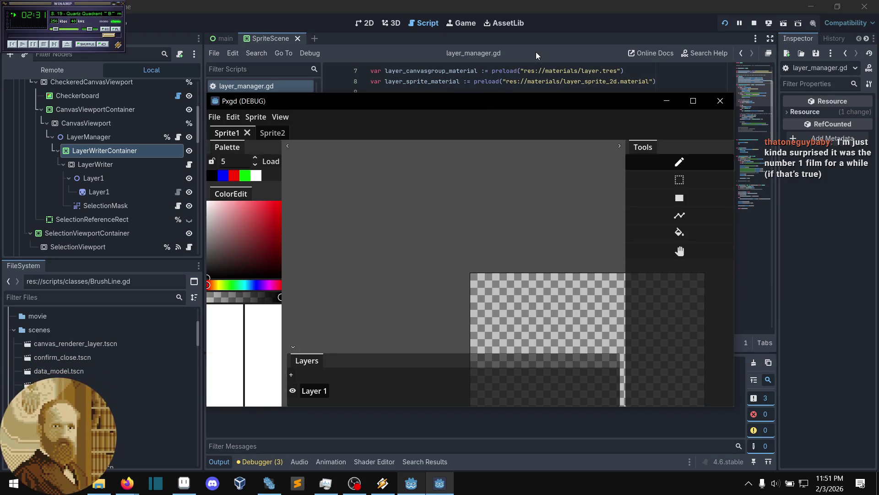
pyautogui.press('F8')
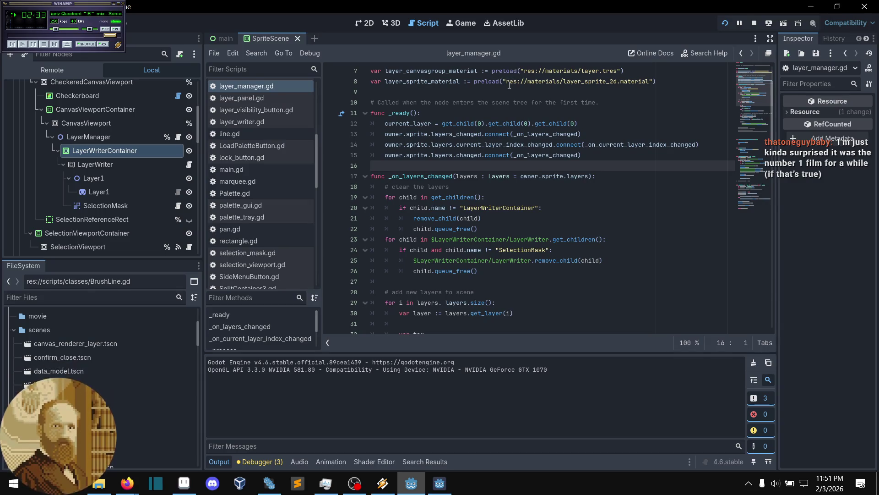
# Launch Pxgd with F5 and resize its window so the console output shows below it
pyautogui.press('F5')
pyautogui.moveTo(466, 101); pyautogui.dragTo(460, 69)
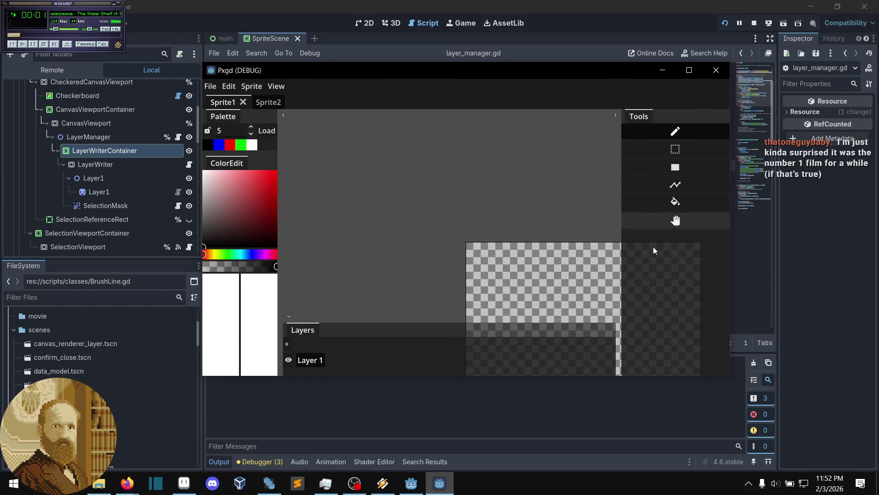
pyautogui.moveTo(731, 378)
pyautogui.mouseDown()
pyautogui.moveTo(703, 355)
pyautogui.moveTo(701, 334)
pyautogui.moveTo(728, 330)
pyautogui.mouseUp()
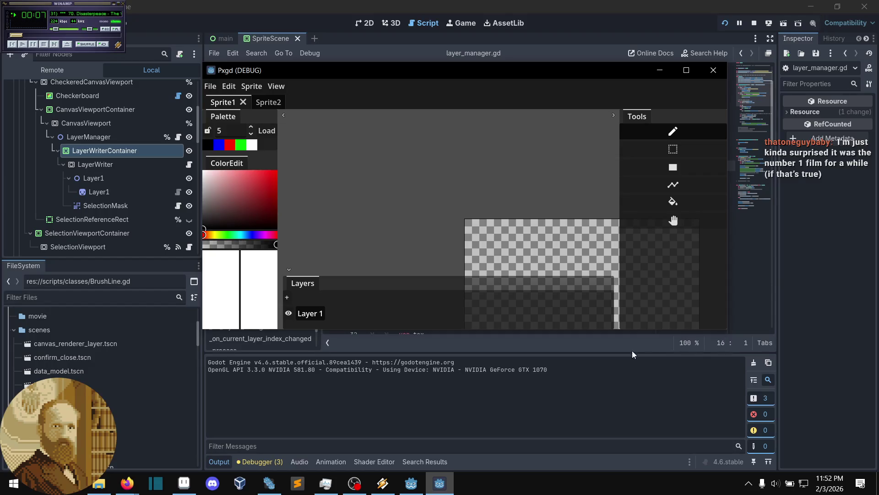
pyautogui.moveTo(506, 331); pyautogui.dragTo(507, 335)
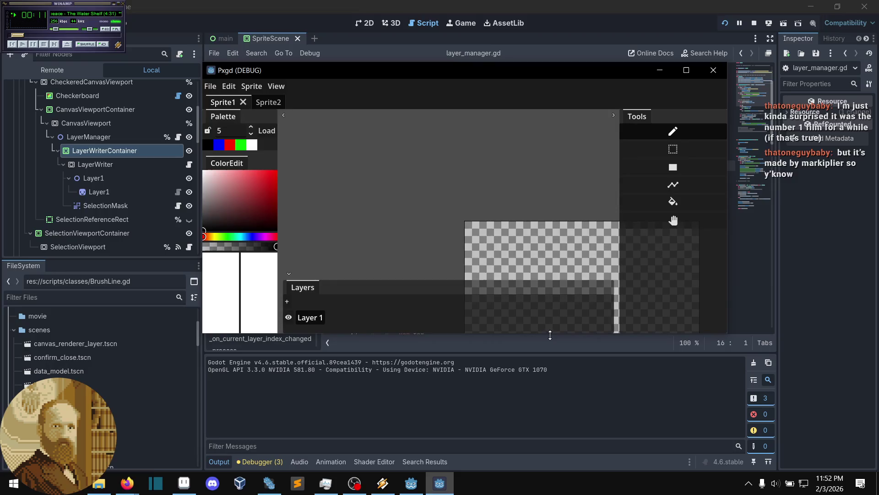
pyautogui.moveTo(550, 334); pyautogui.dragTo(547, 335)
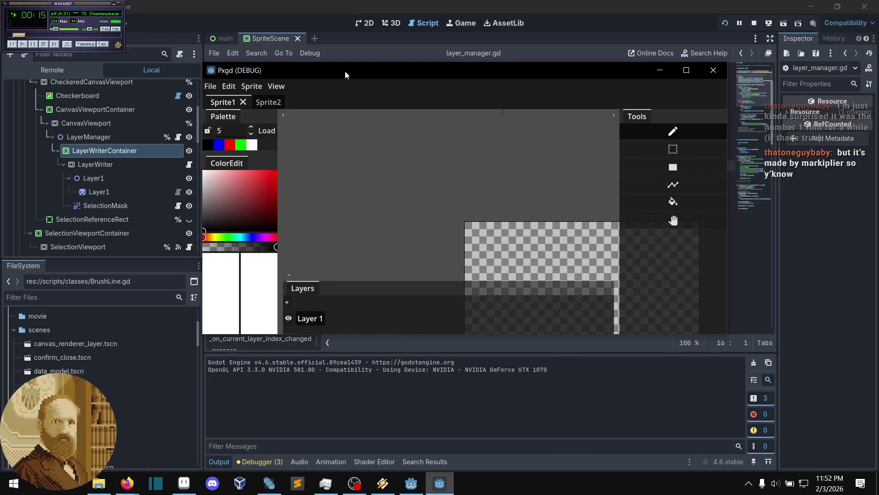
pyautogui.moveTo(345, 71); pyautogui.dragTo(349, 72)
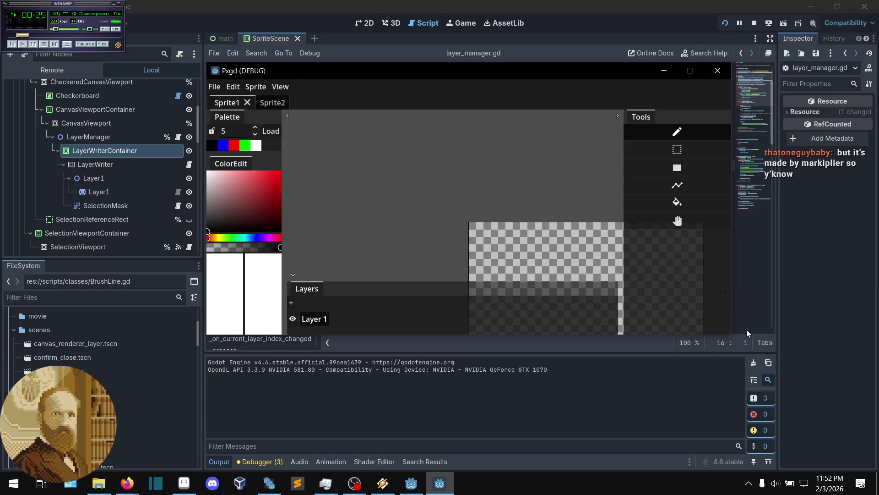
pyautogui.moveTo(732, 335); pyautogui.dragTo(726, 331)
pyautogui.moveTo(513, 330); pyautogui.dragTo(513, 336)
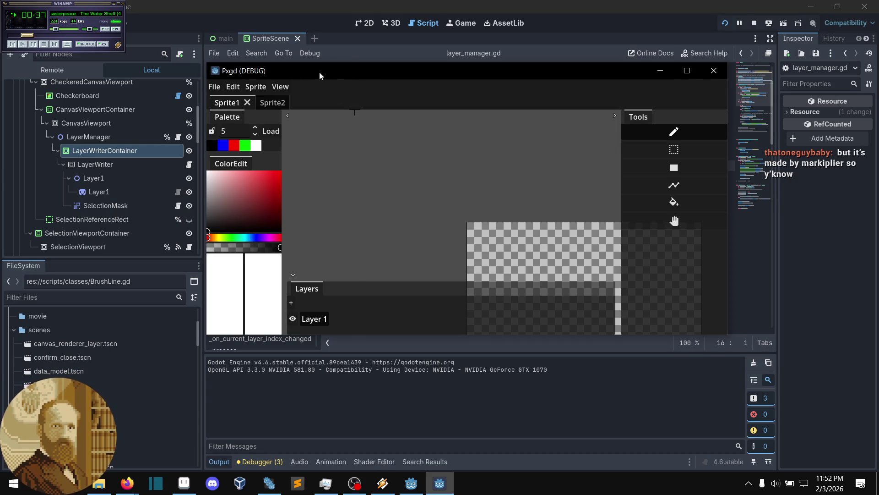
# Centre and zoom the canvas, then sketch a black freehand circle on Sprite1
pyautogui.moveTo(513, 249); pyautogui.dragTo(389, 172)
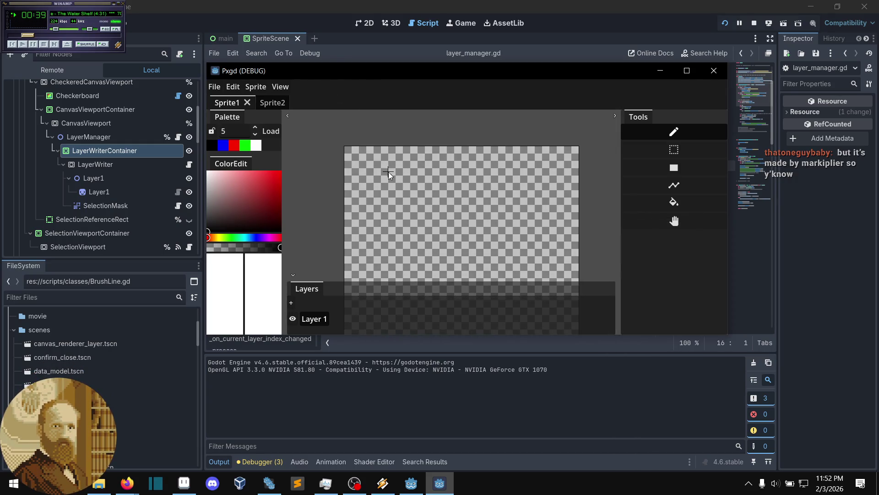
pyautogui.scroll(4, 419, 194)
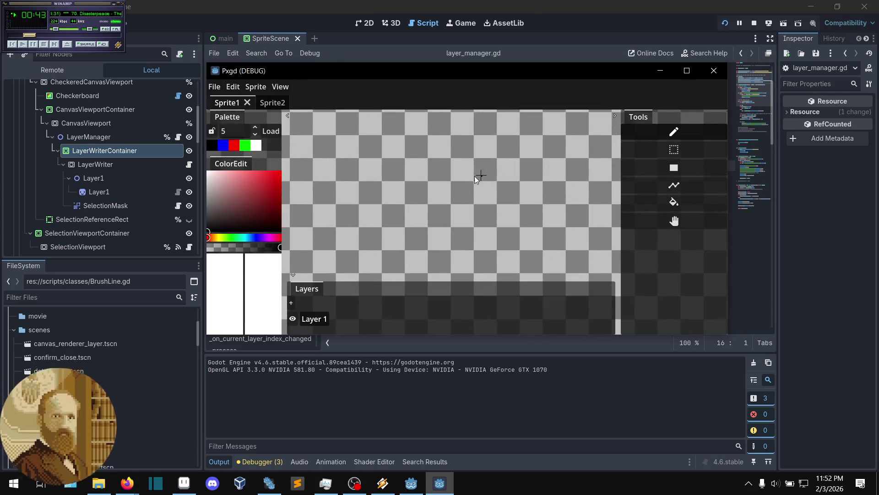
pyautogui.scroll(2, 424, 175)
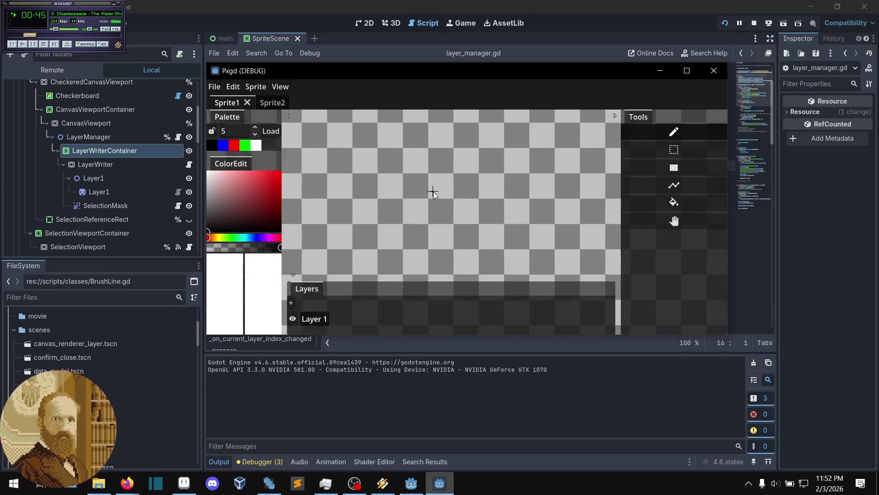
pyautogui.scroll(2, 438, 187)
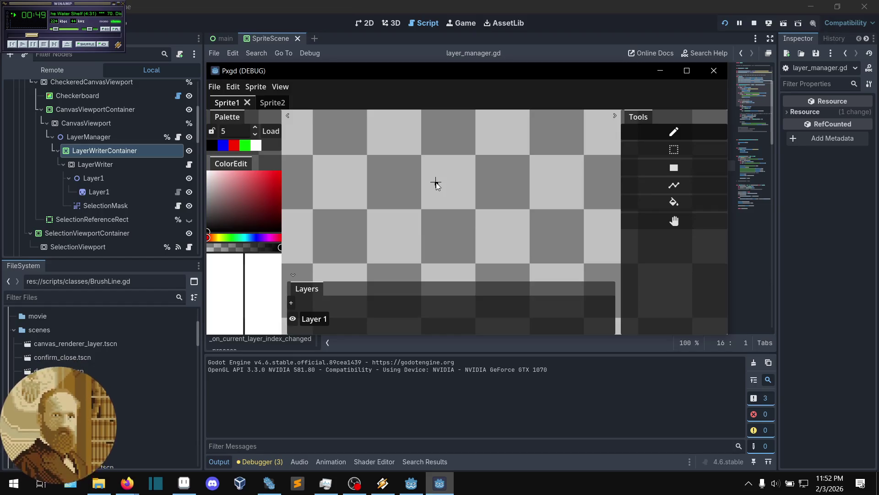
pyautogui.scroll(1, 436, 183)
pyautogui.moveTo(430, 170)
pyautogui.mouseDown()
pyautogui.moveTo(408, 251)
pyautogui.moveTo(372, 204)
pyautogui.moveTo(356, 220)
pyautogui.moveTo(373, 262)
pyautogui.mouseUp()
pyautogui.scroll(2, 369, 207)
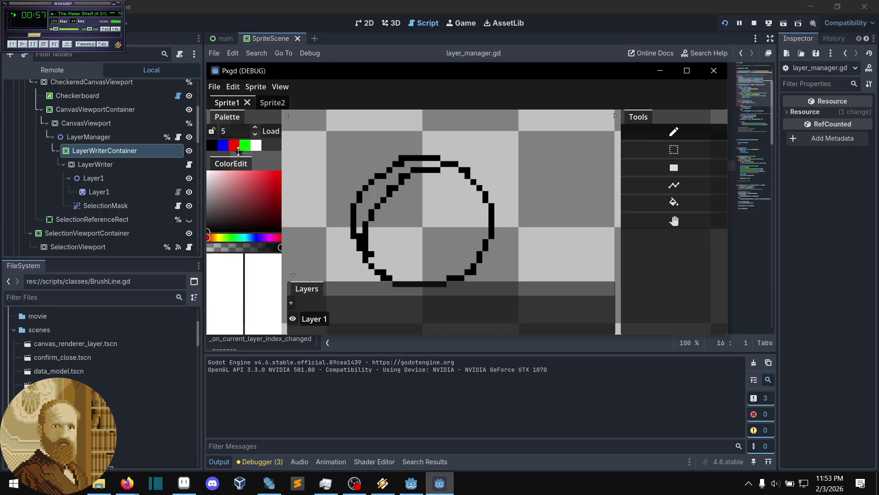
pyautogui.click(223, 145)
# Paint blue pixels inside the circle, undo the stray one, and bucket-fill the arc gap blue
pyautogui.click(384, 213)
pyautogui.click(404, 223)
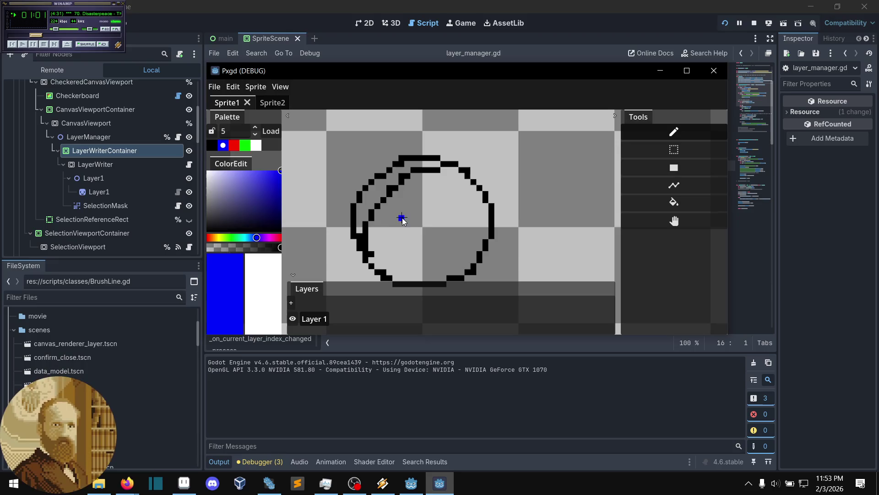
pyautogui.hotkey('ctrl', 'z')
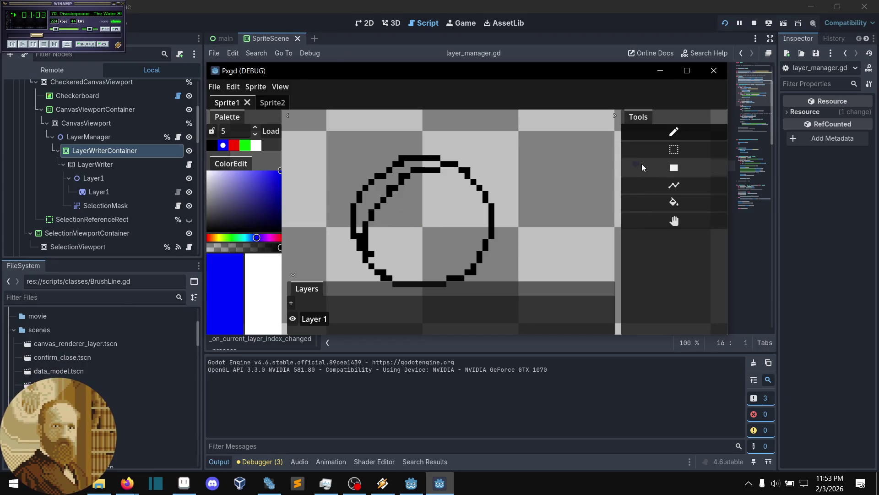
pyautogui.click(674, 202)
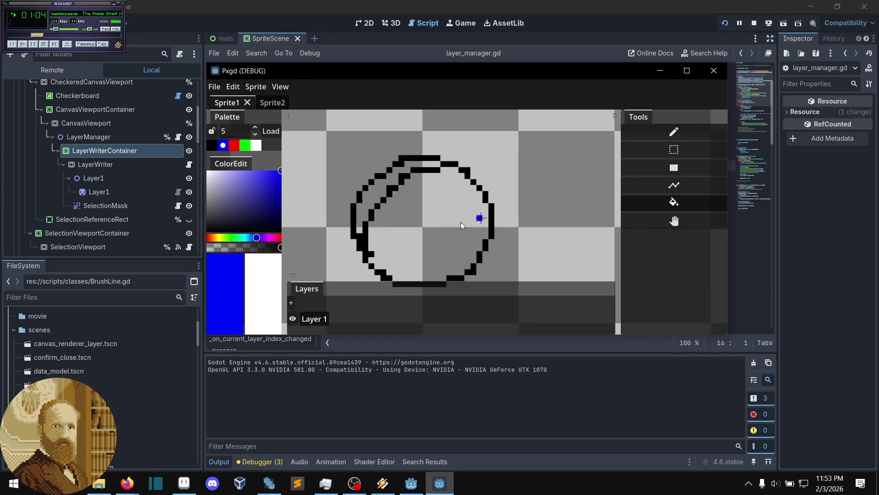
pyautogui.click(375, 197)
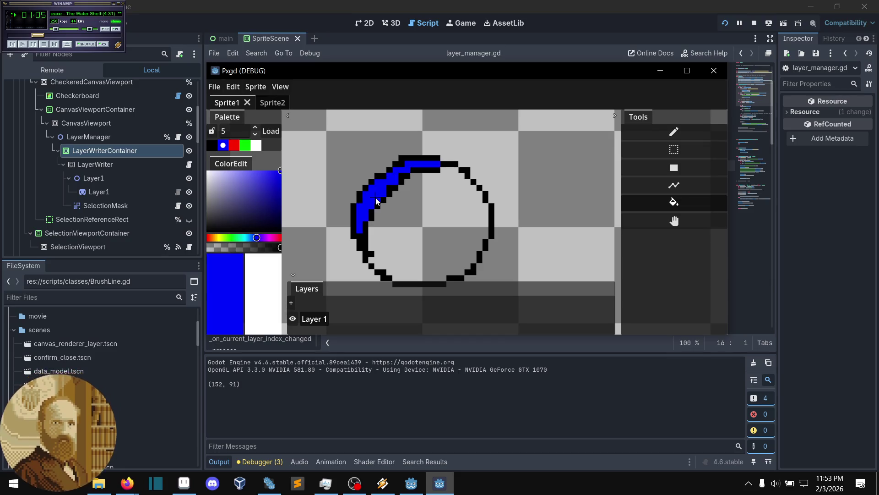
# Fill the circle's inside with red
pyautogui.click(235, 151)
pyautogui.click(386, 235)
pyautogui.scroll(-4, 460, 208)
pyautogui.scroll(-2, 472, 204)
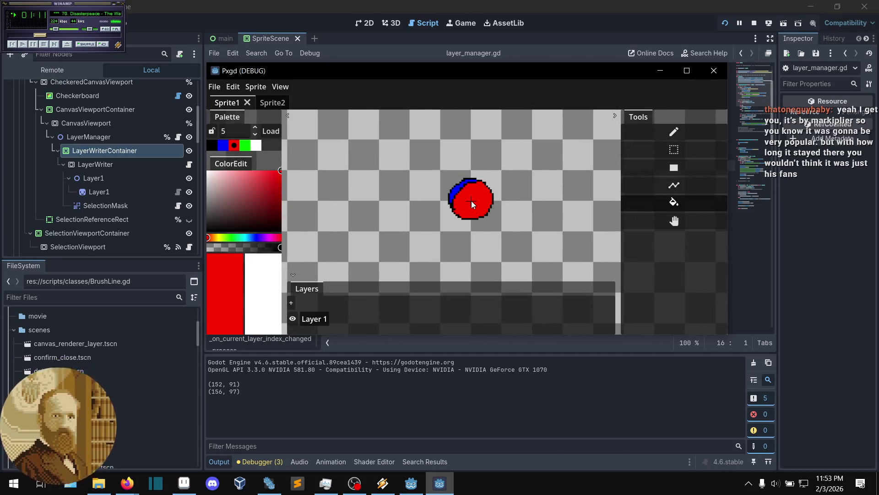
pyautogui.scroll(1, 477, 200)
pyautogui.scroll(1, 477, 200)
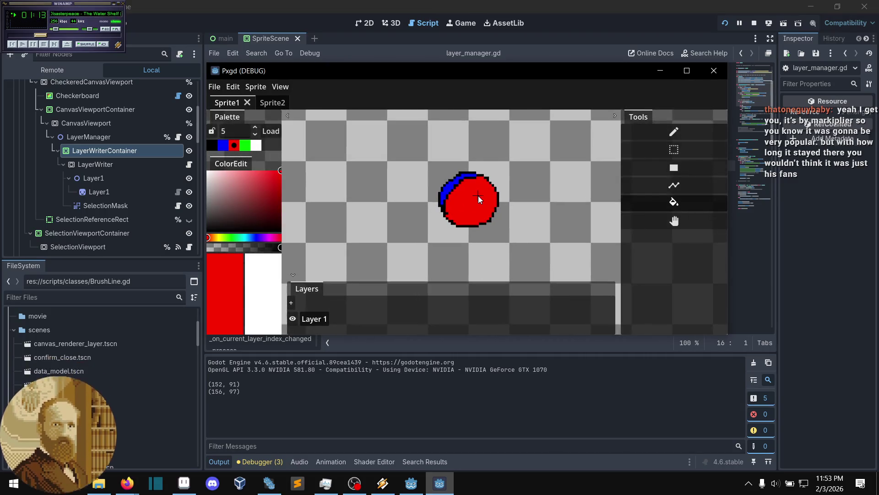
pyautogui.scroll(1, 476, 211)
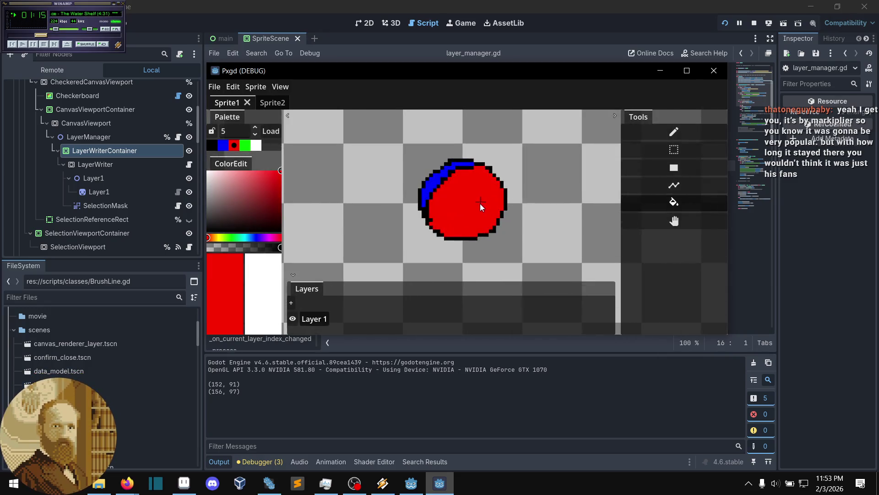
pyautogui.scroll(1, 456, 252)
pyautogui.scroll(1, 456, 251)
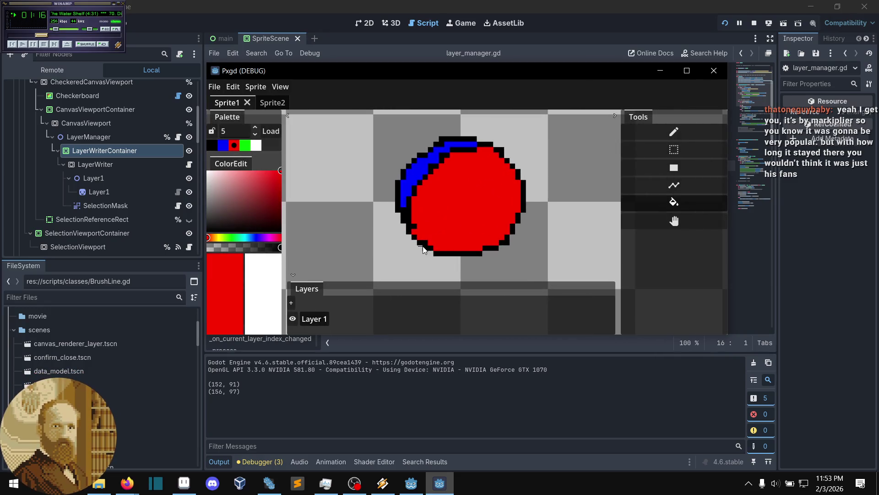
# Add blue pixels along the circle's edges, then rectangle-select the circle area and delete it
pyautogui.click(223, 145)
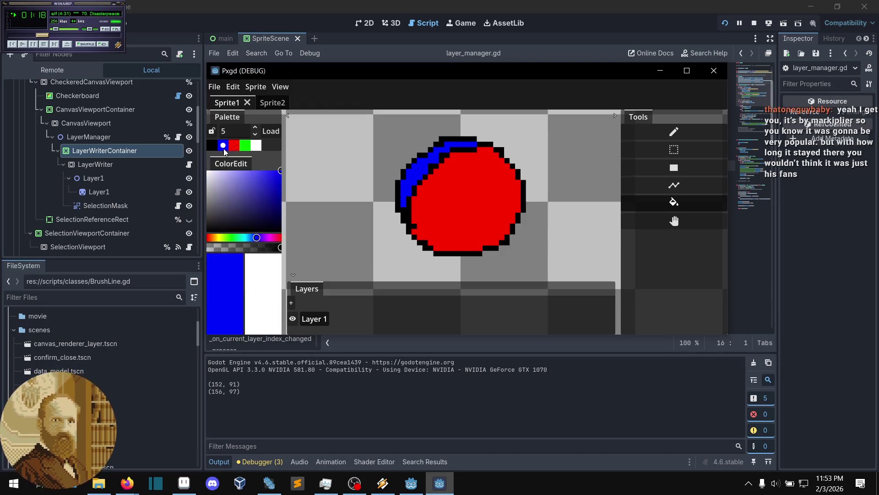
pyautogui.click(424, 246)
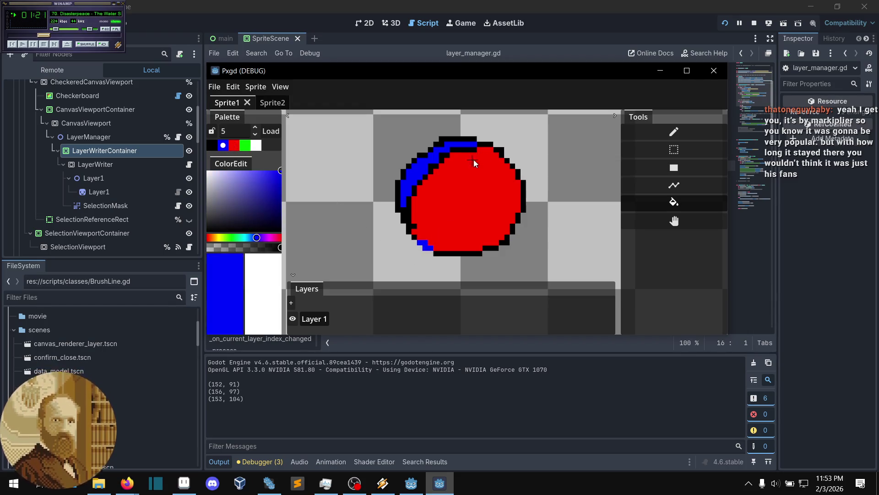
pyautogui.click(500, 152)
pyautogui.moveTo(524, 183); pyautogui.dragTo(523, 212)
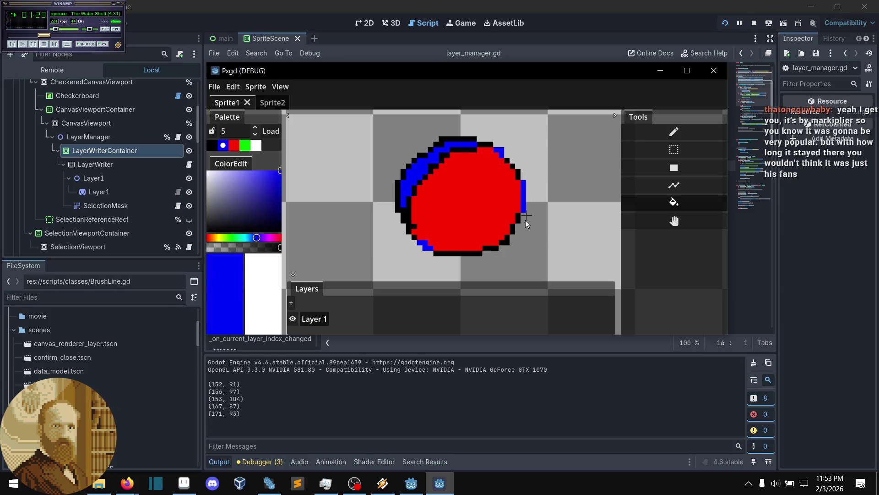
pyautogui.click(657, 149)
pyautogui.moveTo(543, 119); pyautogui.dragTo(383, 283)
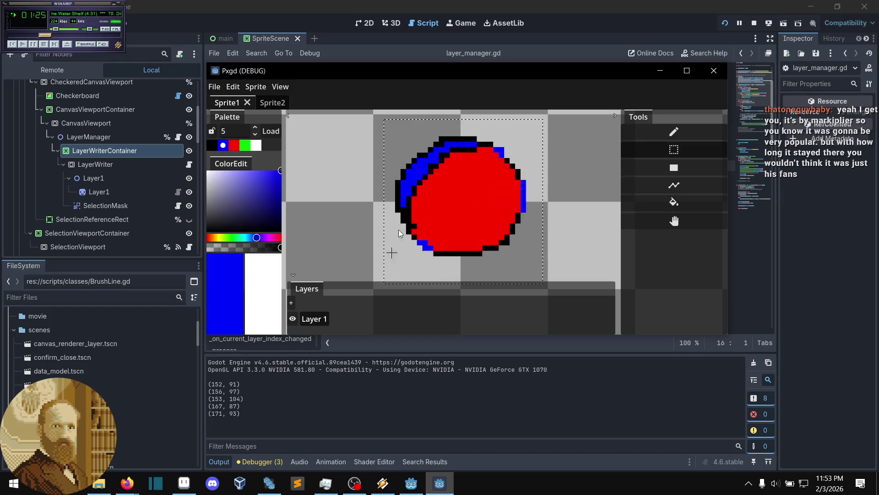
pyautogui.press('Delete')
# Deselect the canvas and load faceless.pxgd through File > Load Project
pyautogui.click(435, 174)
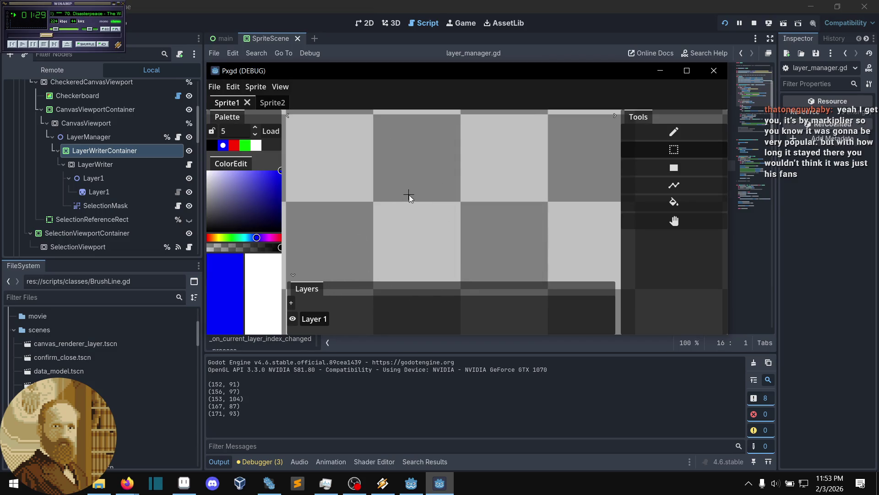
pyautogui.click(214, 87)
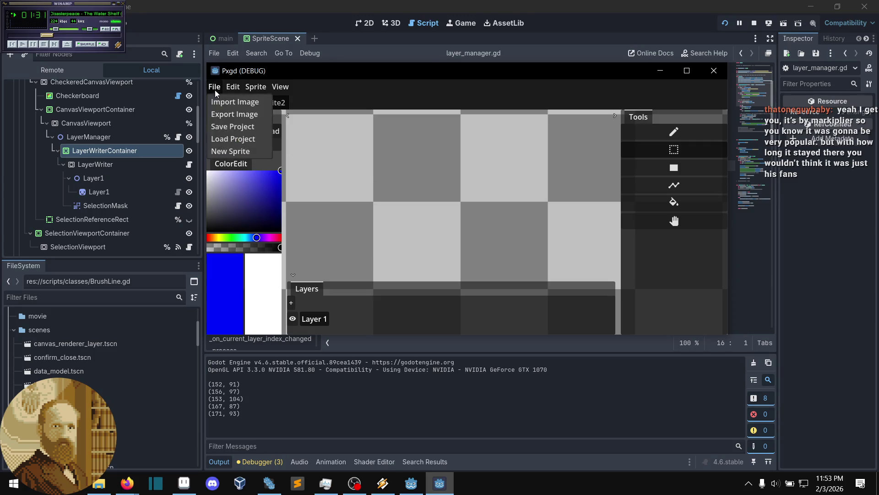
pyautogui.click(233, 139)
pyautogui.click(346, 233)
pyautogui.click(545, 337)
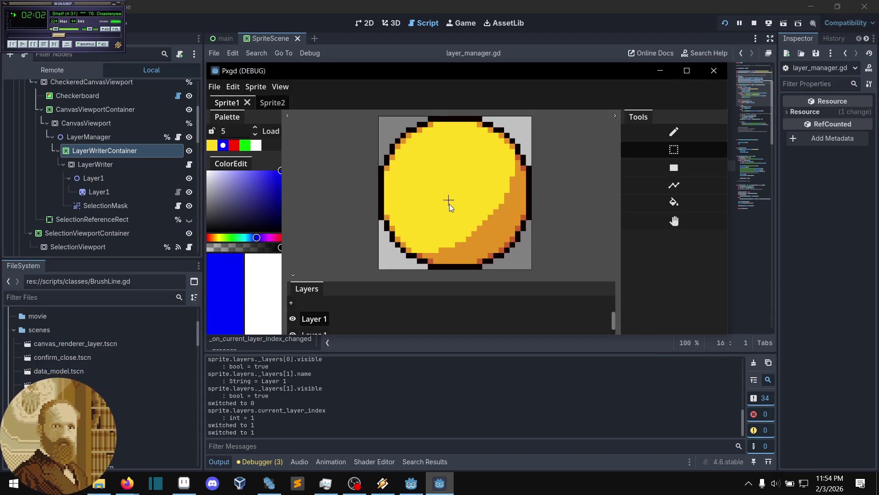
pyautogui.scroll(2, 449, 202)
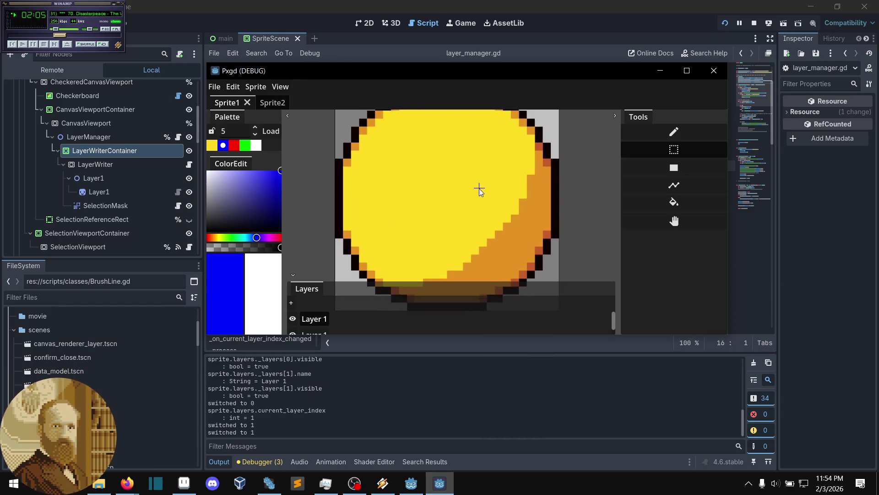
pyautogui.moveTo(480, 188); pyautogui.dragTo(463, 191)
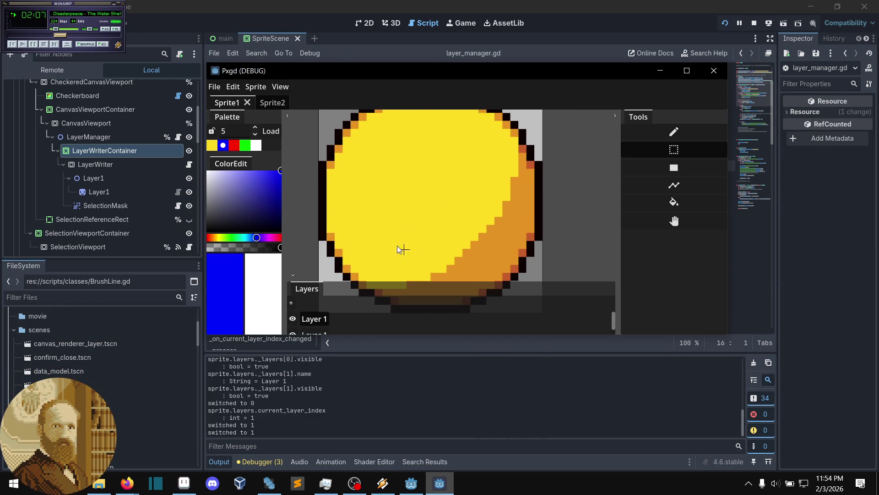
pyautogui.click(214, 87)
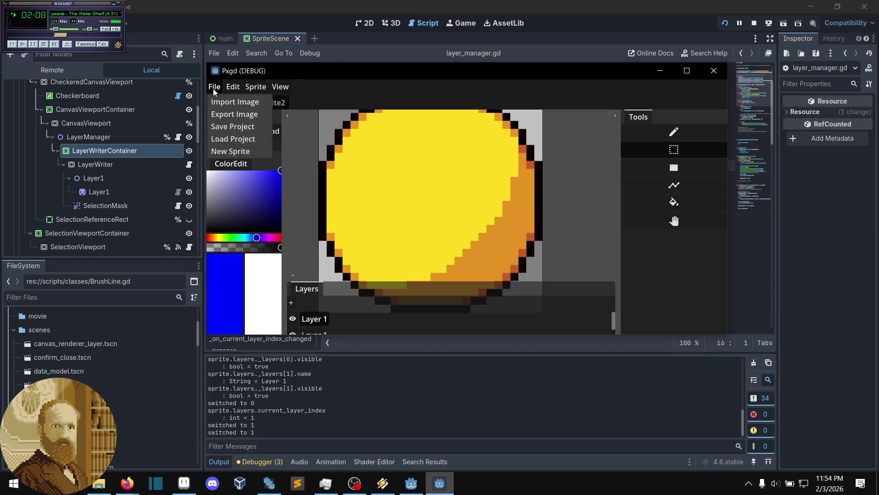
pyautogui.click(230, 114)
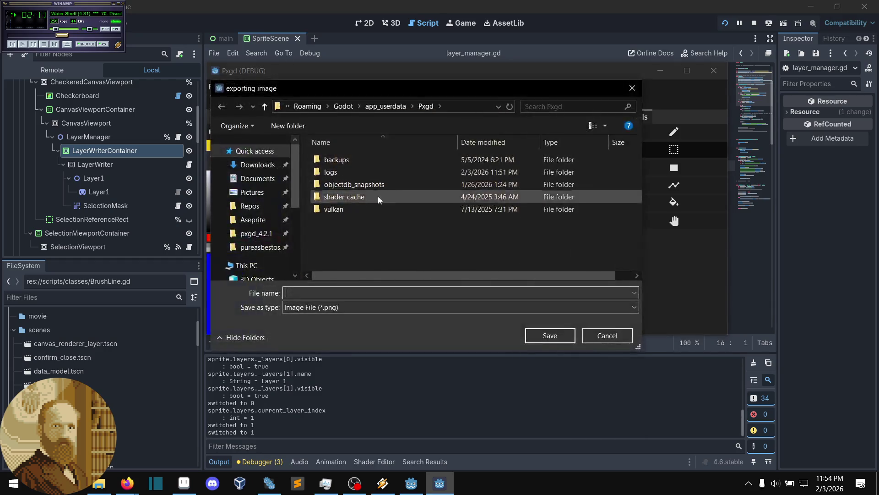
pyautogui.click(599, 336)
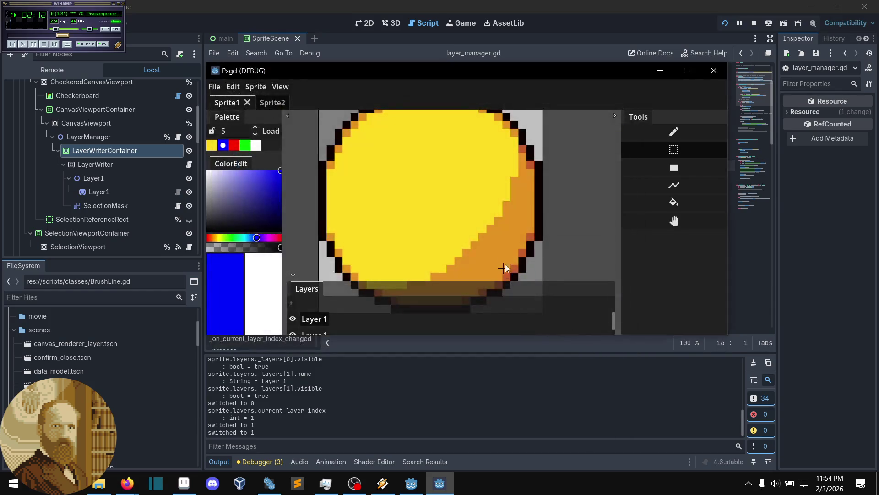
pyautogui.moveTo(413, 212); pyautogui.dragTo(443, 210)
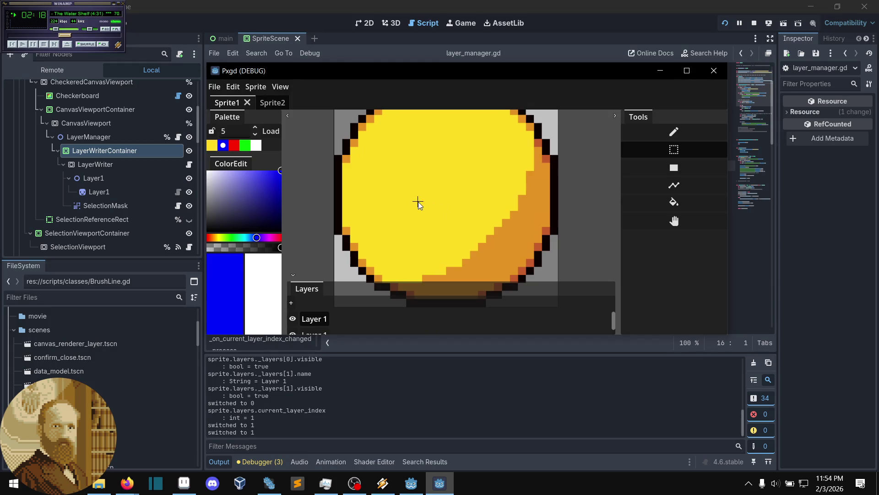
pyautogui.moveTo(418, 204); pyautogui.dragTo(433, 209)
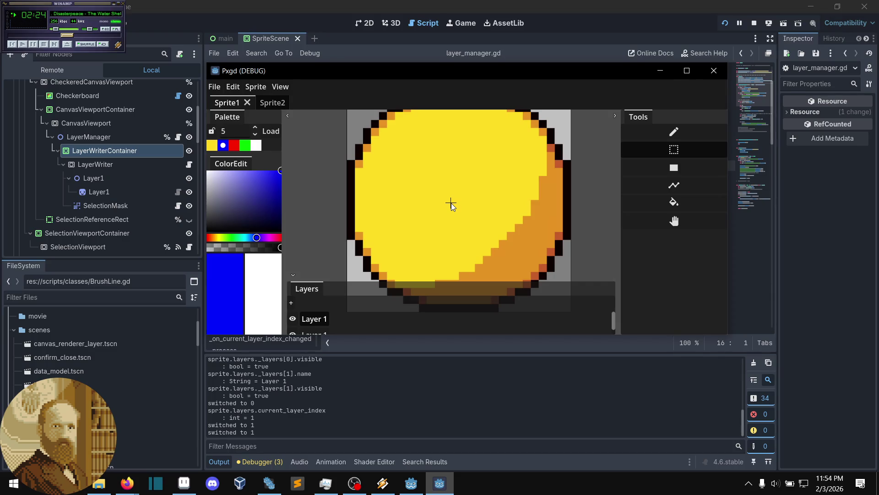
# Draw a red ellipse on the yellow circle sprite with the Pencil tool
pyautogui.click(666, 139)
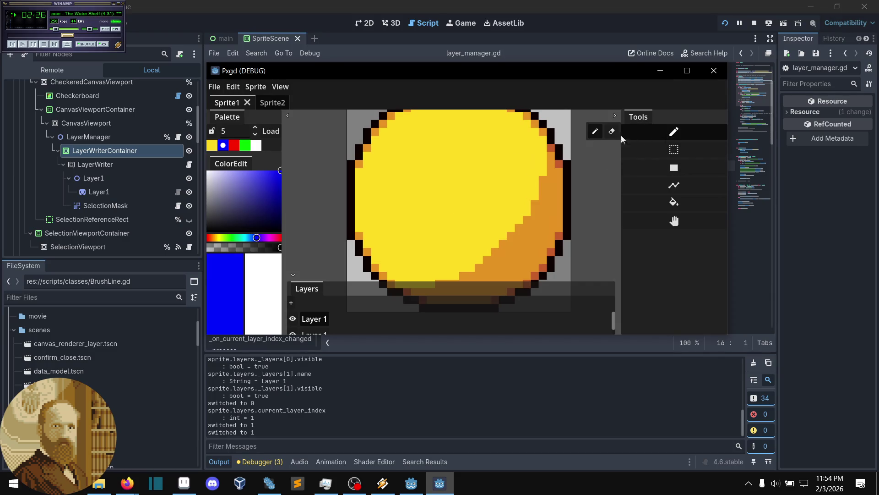
pyautogui.click(212, 146)
pyautogui.click(234, 145)
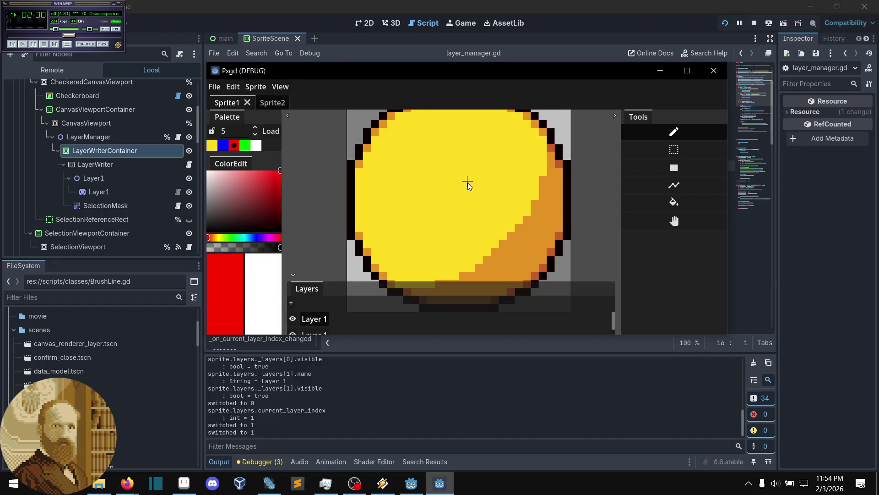
pyautogui.scroll(2, 468, 182)
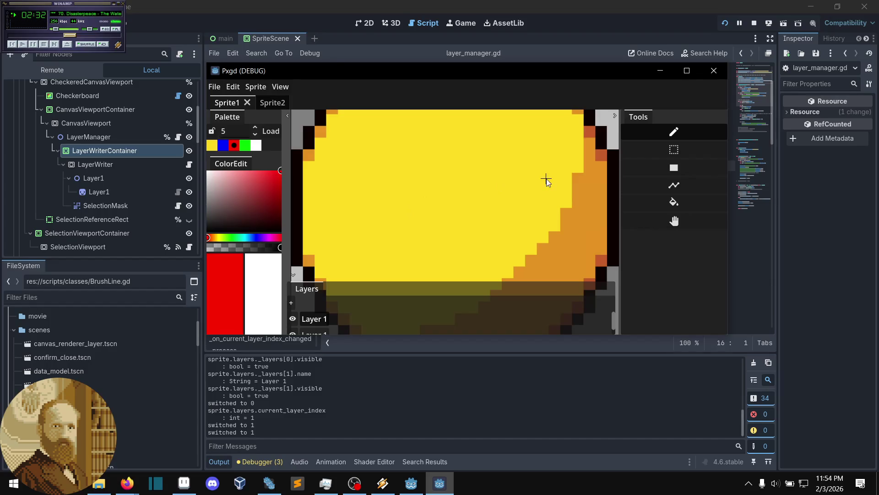
pyautogui.scroll(-2, 545, 181)
pyautogui.moveTo(503, 174)
pyautogui.mouseDown()
pyautogui.moveTo(421, 229)
pyautogui.moveTo(499, 176)
pyautogui.mouseUp()
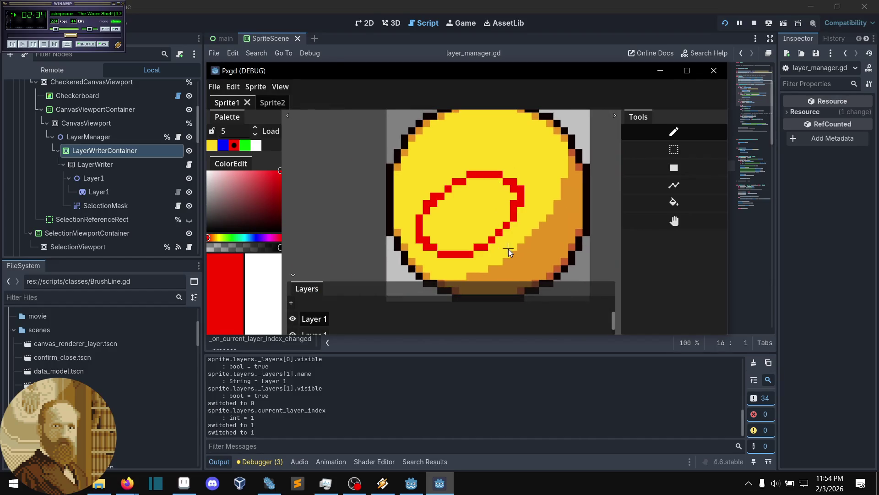
pyautogui.moveTo(491, 234); pyautogui.dragTo(485, 232)
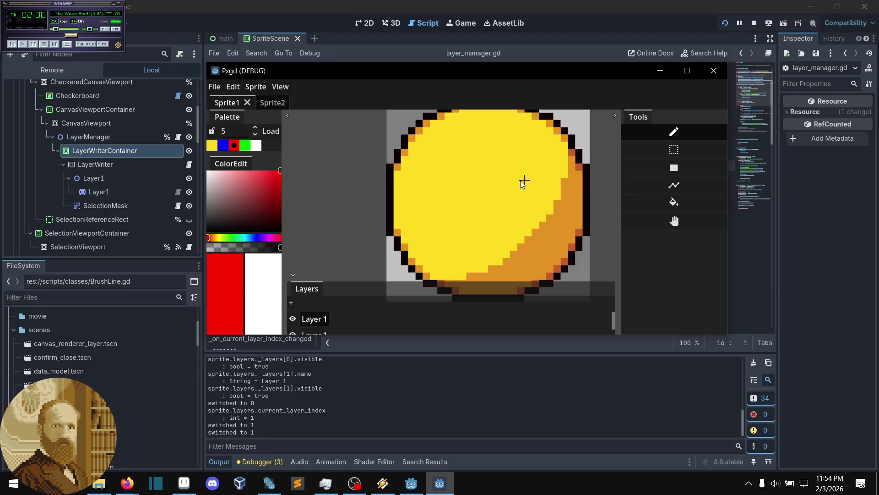
# Check the File menu without choosing anything, then return to the layer_manager.gd script in Godot
pyautogui.click(213, 87)
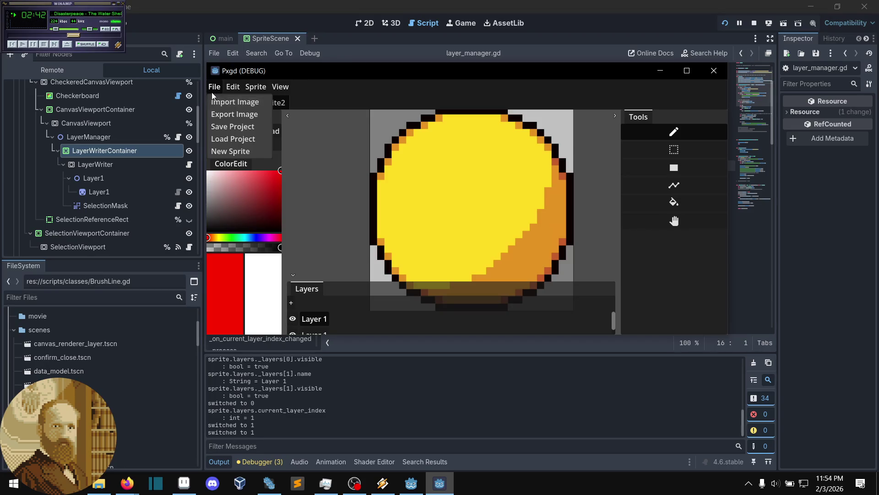
pyautogui.click(215, 87)
pyautogui.click(407, 59)
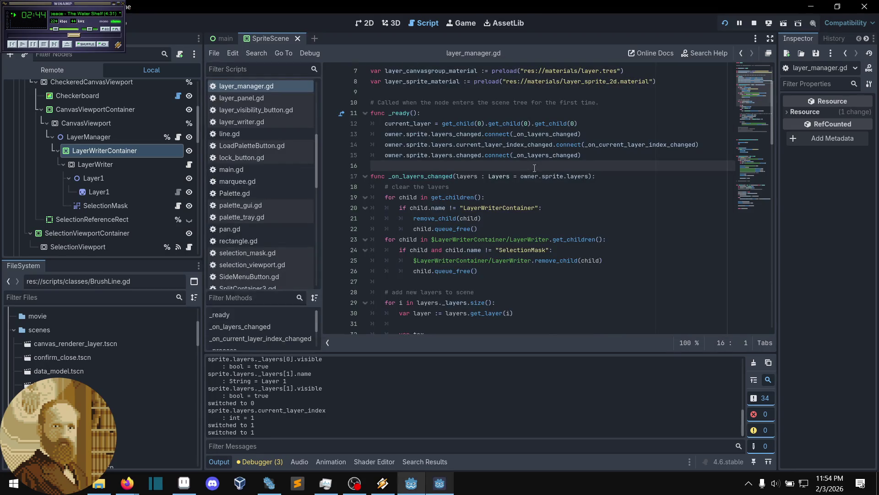
pyautogui.scroll(2, 526, 174)
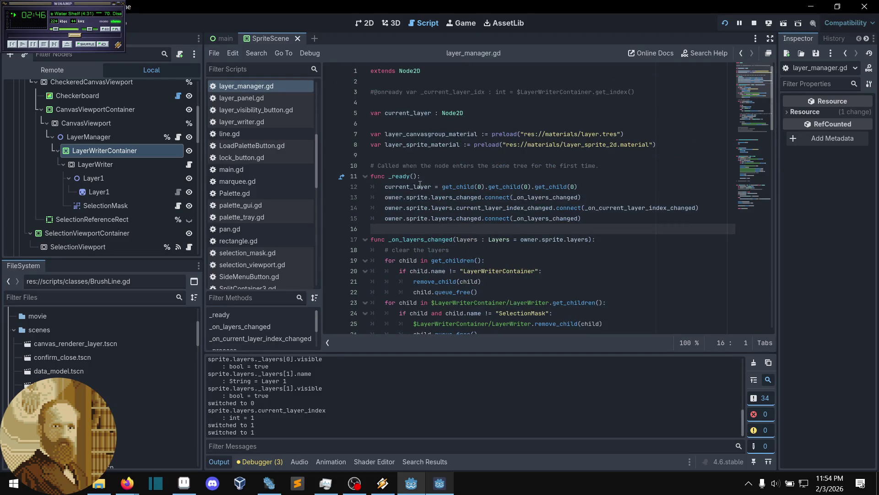
pyautogui.scroll(-4, 420, 181)
pyautogui.scroll(5, 157, 132)
pyautogui.scroll(2, 156, 135)
pyautogui.click(178, 88)
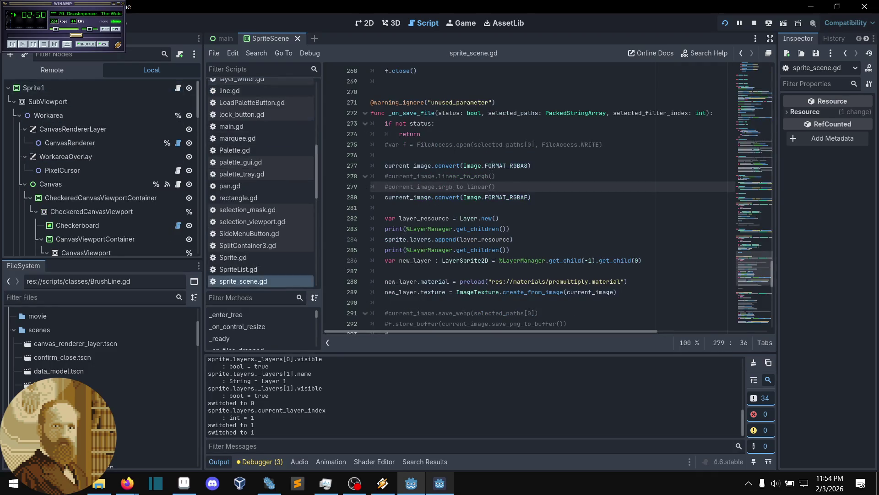
pyautogui.moveTo(524, 183); pyautogui.dragTo(477, 176)
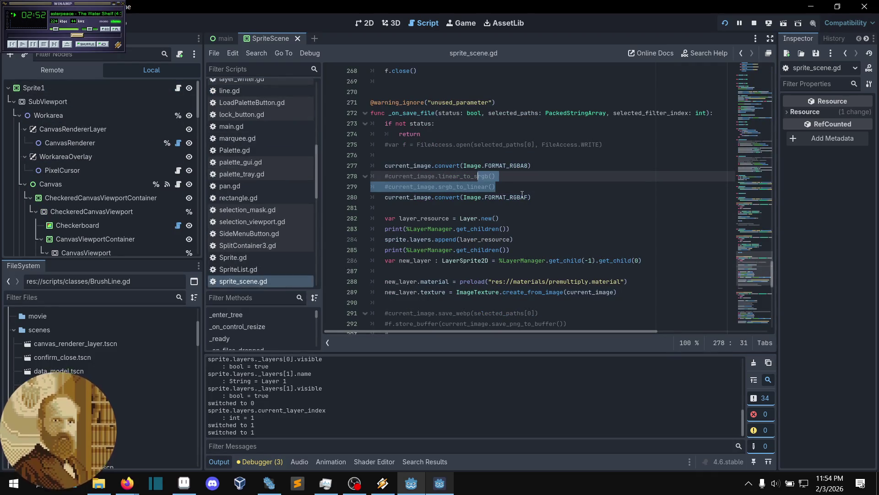
pyautogui.moveTo(496, 186); pyautogui.dragTo(457, 176)
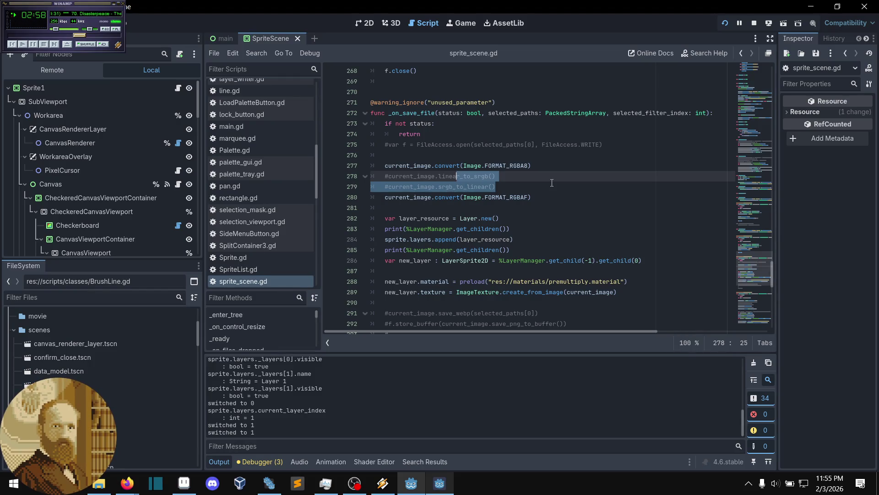
pyautogui.click(526, 187)
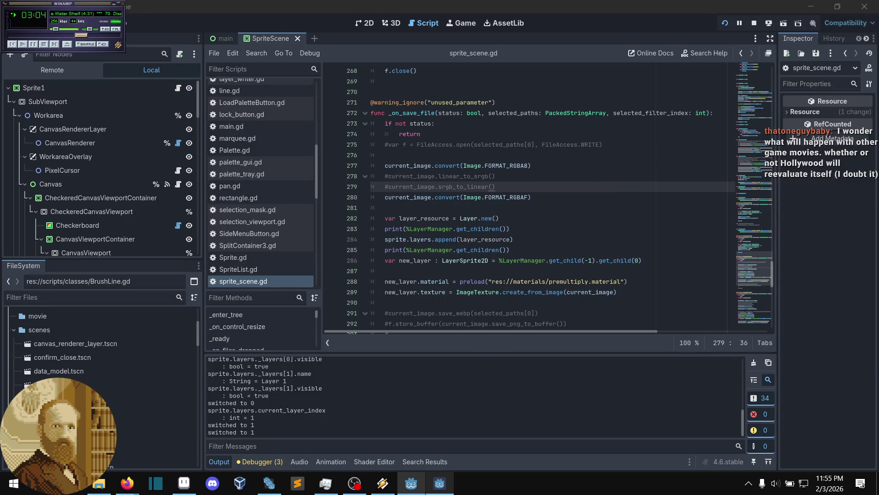
pyautogui.hotkey('alt', 'Tab')
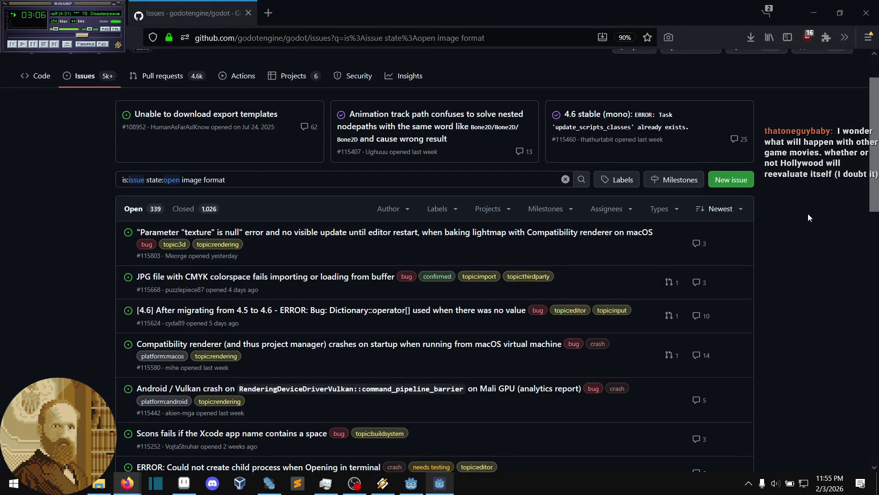
# Open 'Incorrect Display of Small Textures' and #112934 (Texture2D.save_jpg dark images) in new tabs; view #112934
pyautogui.middleClick(763, 237)
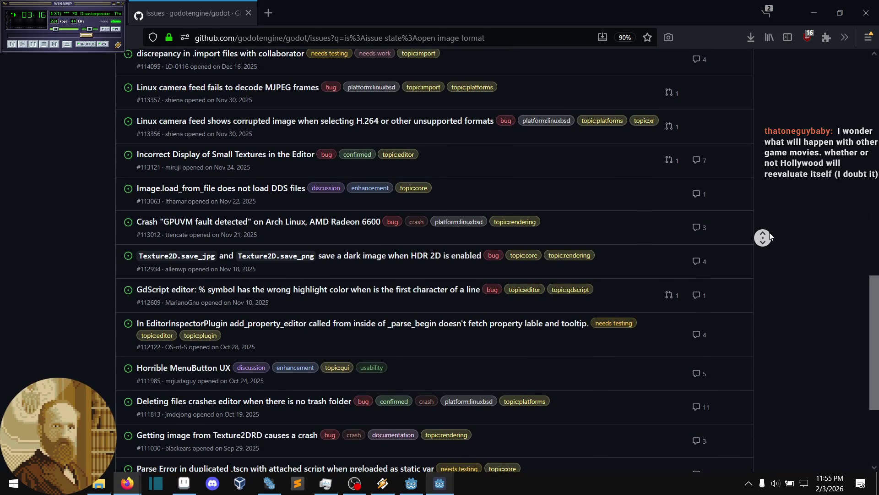
pyautogui.click(704, 229)
pyautogui.middleClick(249, 158)
pyautogui.middleClick(813, 199)
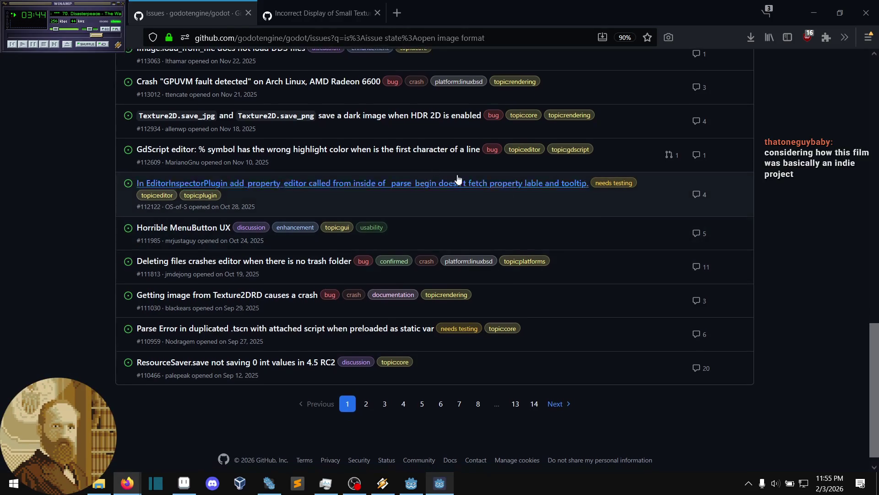
pyautogui.middleClick(352, 120)
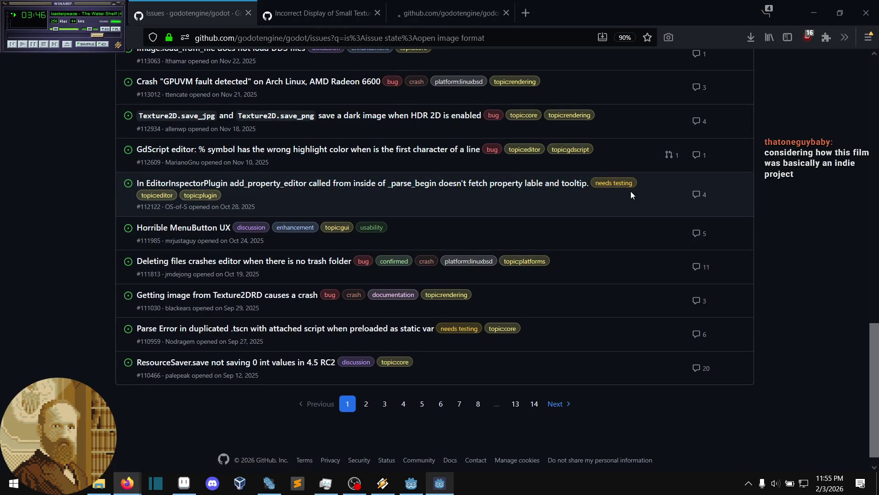
pyautogui.scroll(-1, 797, 232)
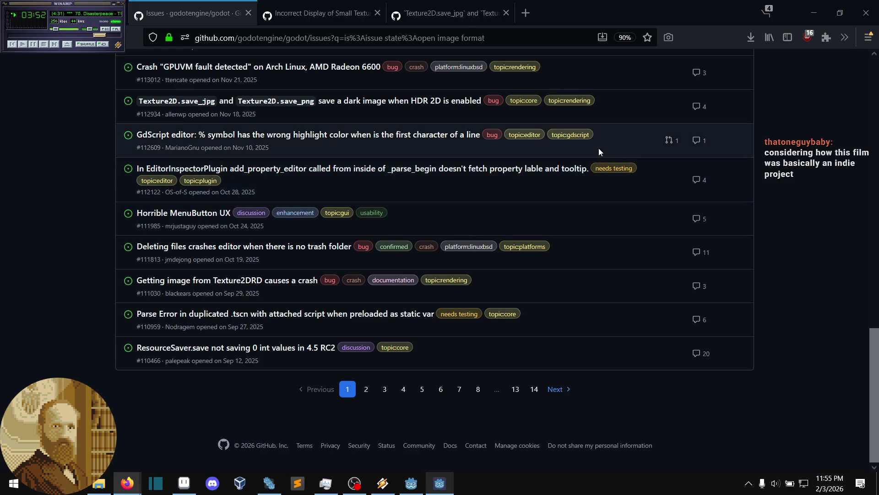
pyautogui.click(451, 13)
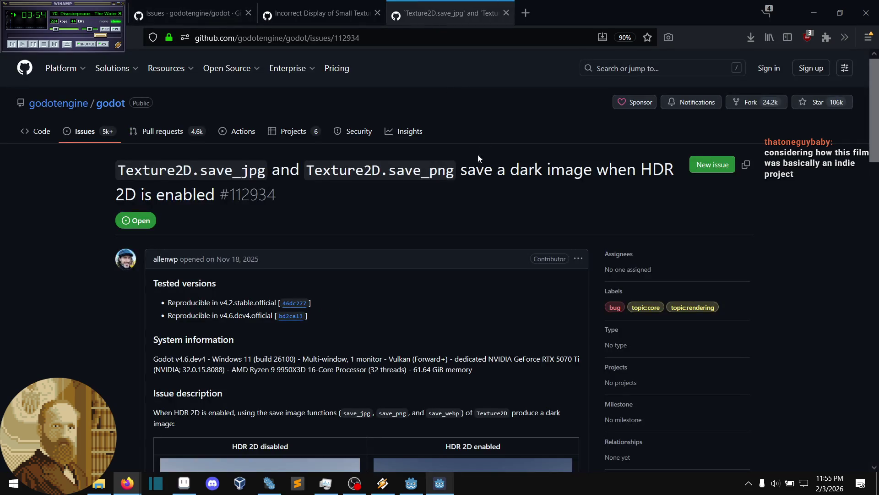
# Read #112934's linear_to_srgb and HDR comments to the bottom, then switch to issue #113121
pyautogui.middleClick(480, 166)
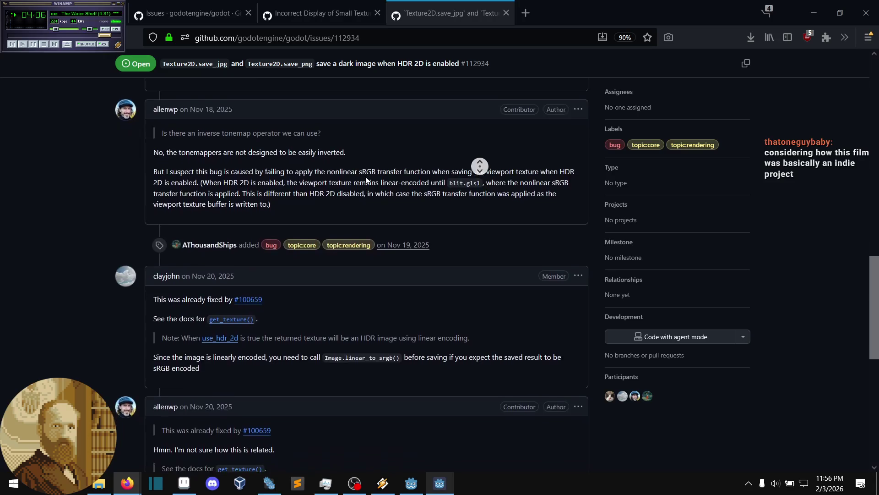
pyautogui.middleClick(403, 202)
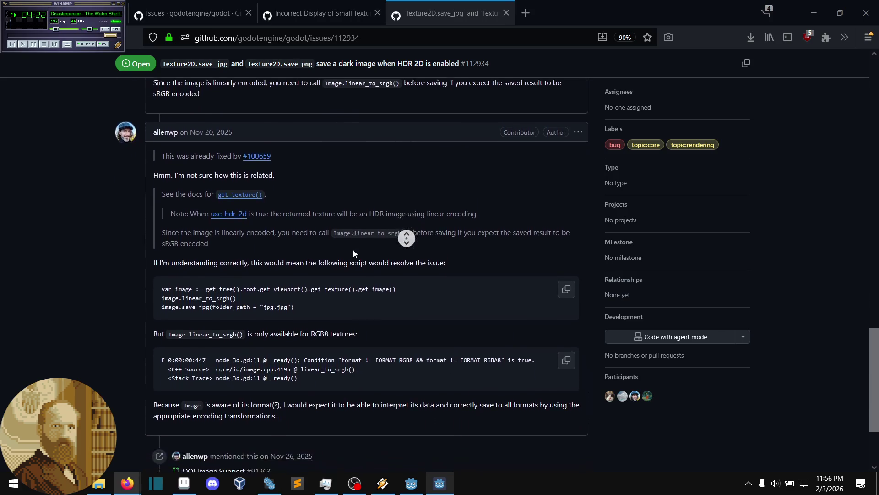
pyautogui.middleClick(355, 193)
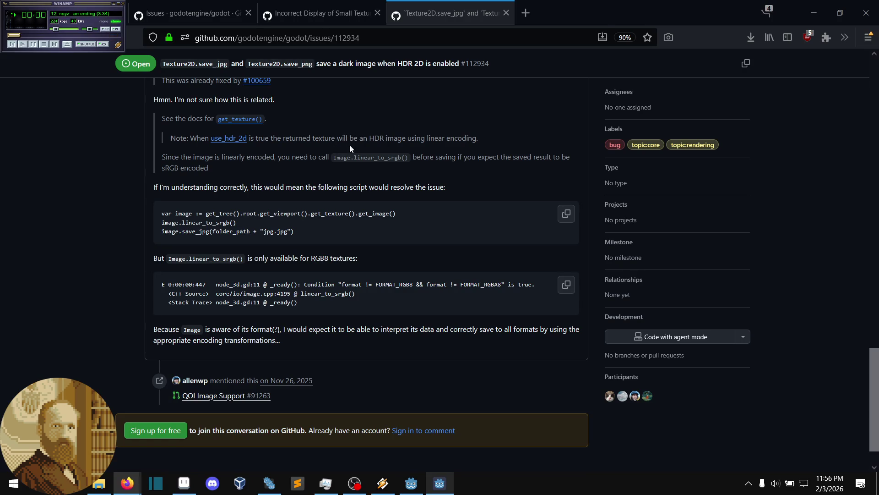
pyautogui.click(320, 4)
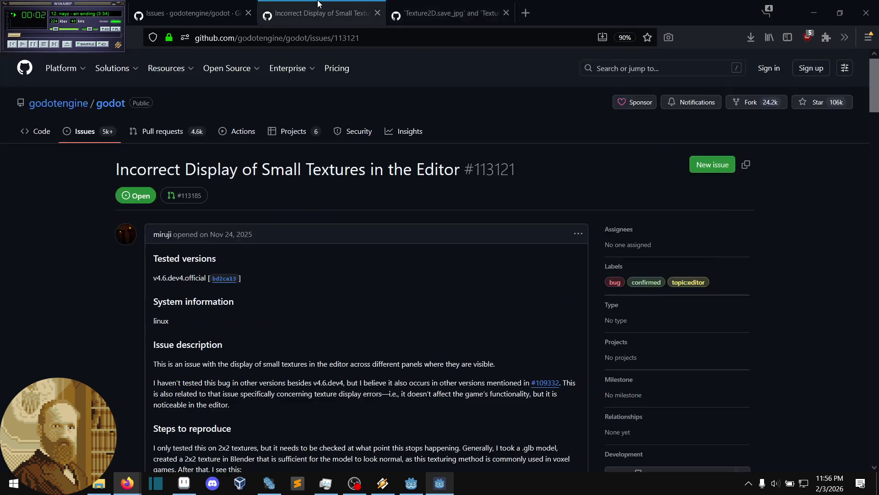
# Close small-textures issue #113121 and show page 2 of the 'image format' issue results
pyautogui.middleClick(347, 212)
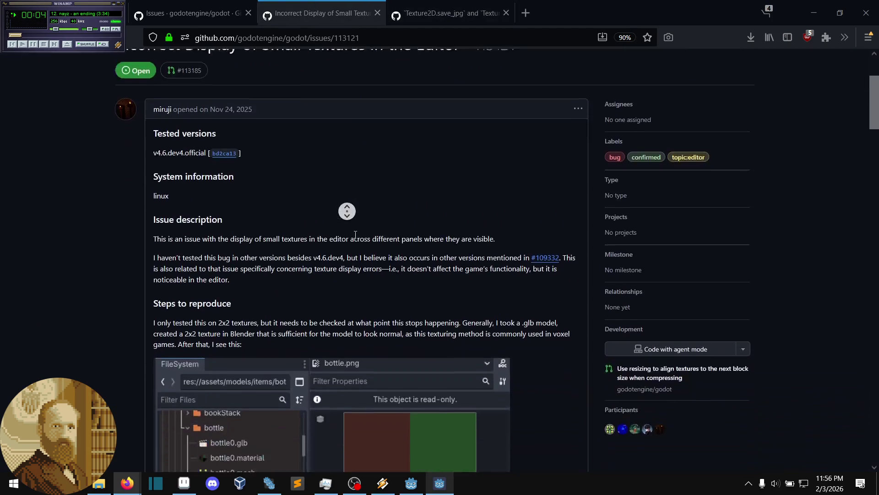
pyautogui.middleClick(358, 226)
pyautogui.click(376, 14)
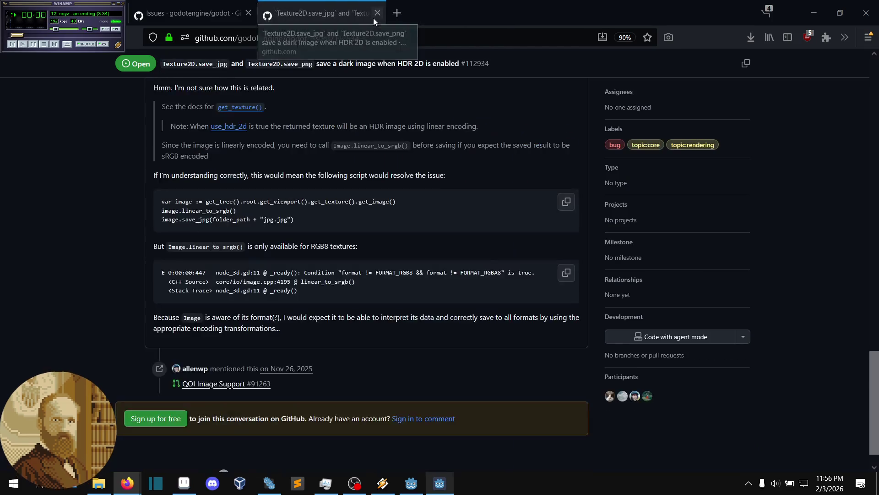
pyautogui.click(188, 12)
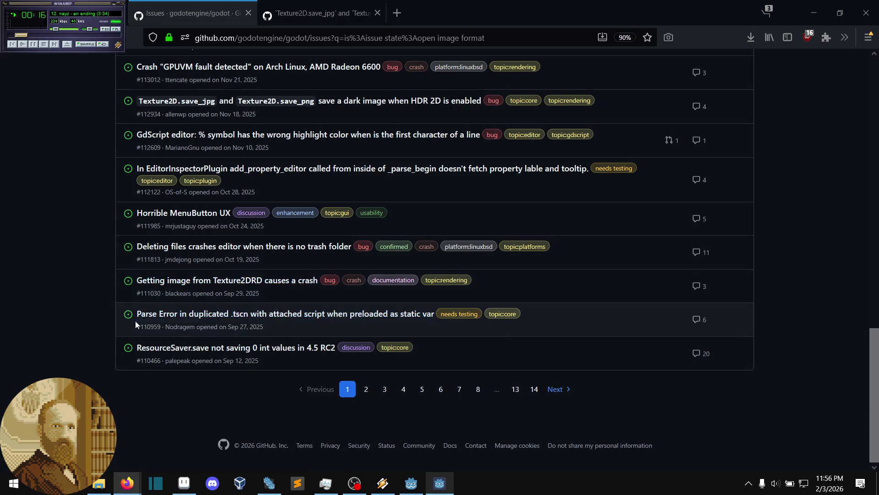
pyautogui.click(366, 389)
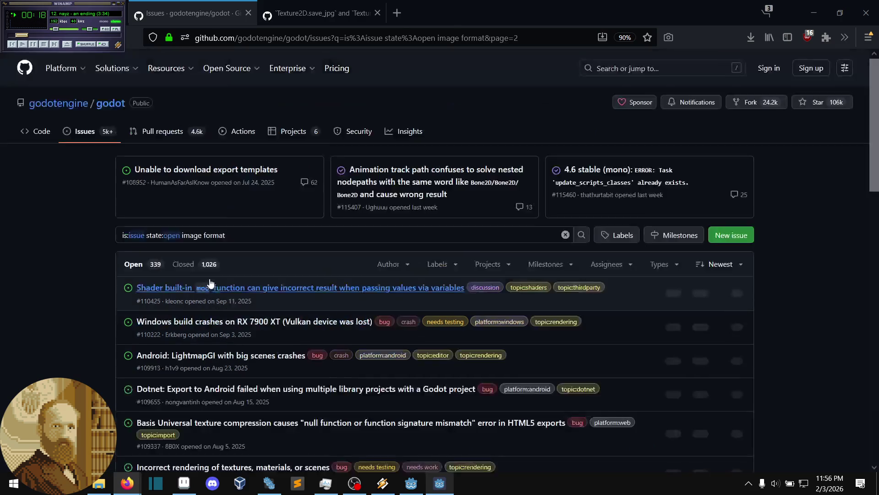
# Autoscroll through the first part of page 2 of the 'image format' results
pyautogui.middleClick(64, 241)
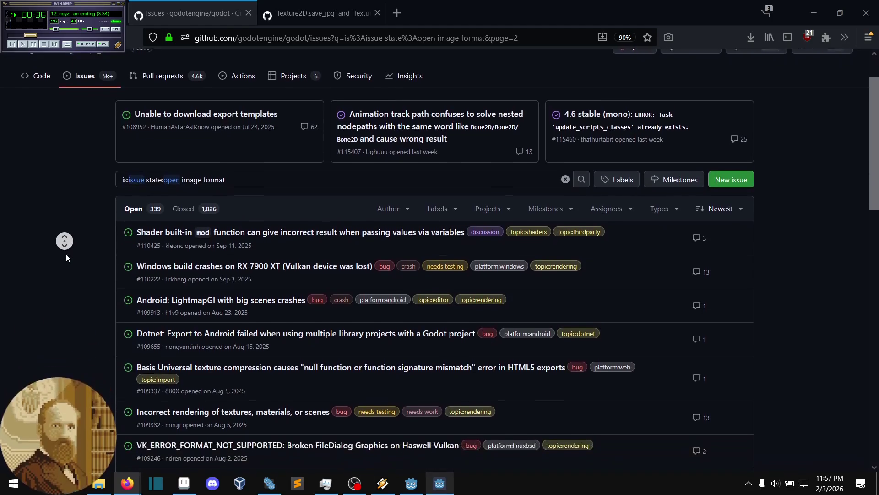
pyautogui.middleClick(68, 248)
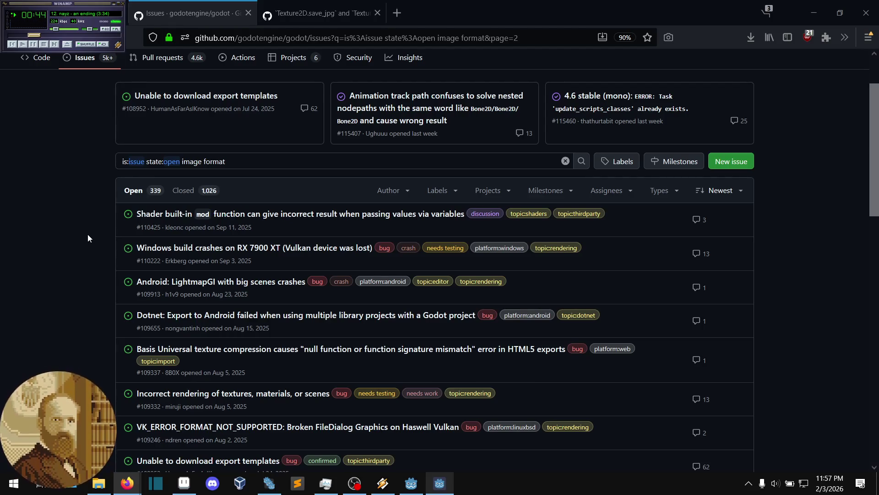
pyautogui.middleClick(86, 237)
pyautogui.middleClick(90, 254)
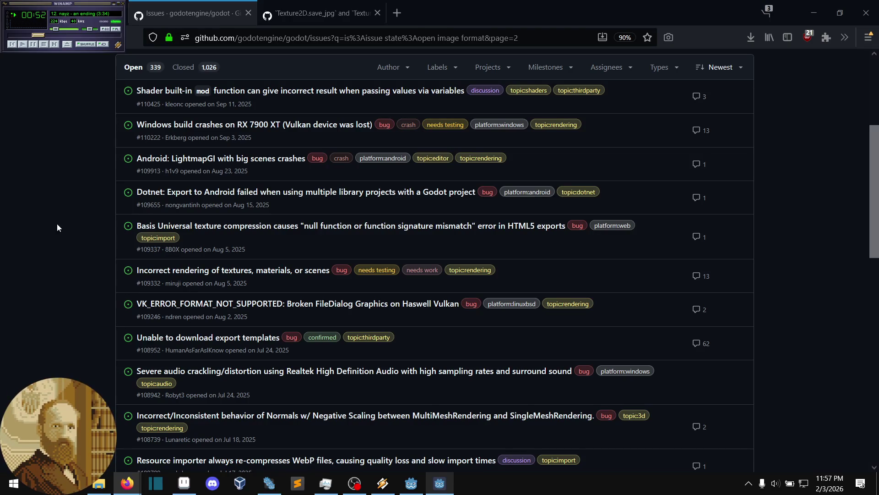
pyautogui.scroll(1, 87, 229)
pyautogui.scroll(-1, 104, 227)
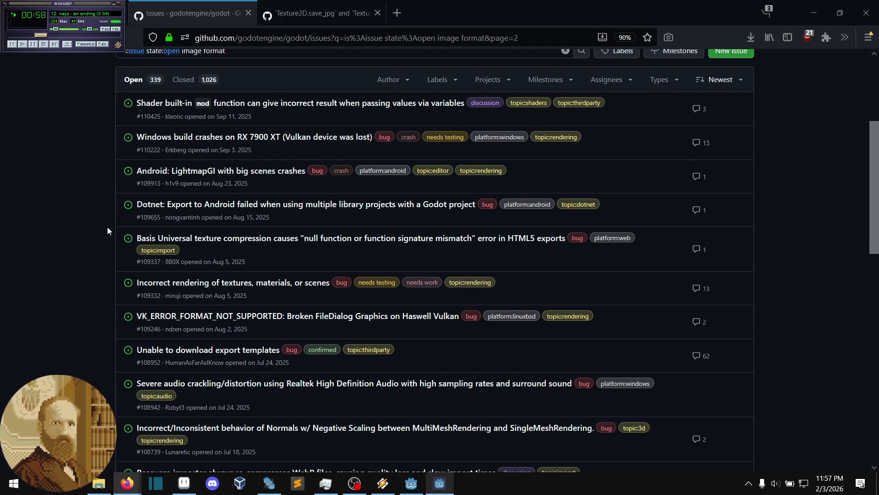
pyautogui.middleClick(98, 244)
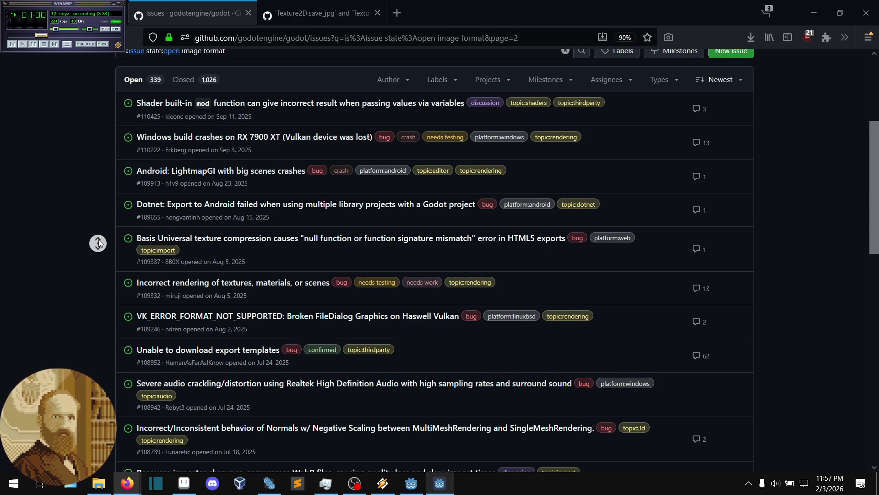
pyautogui.middleClick(96, 248)
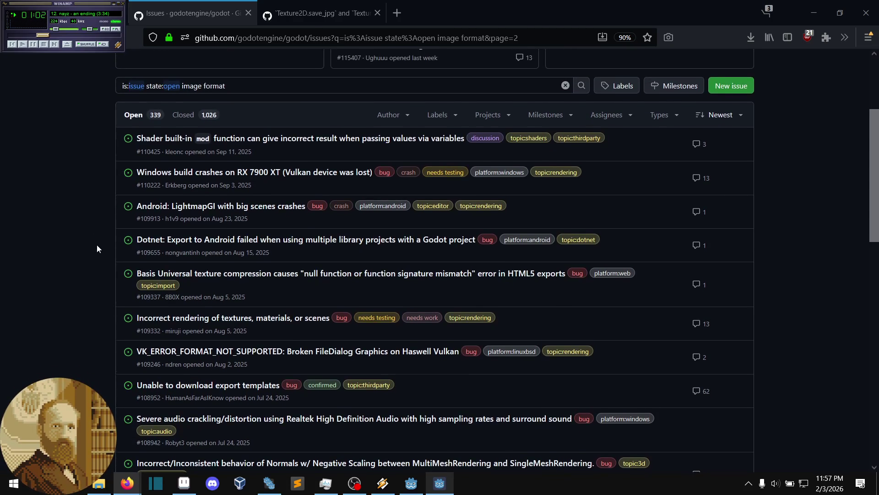
pyautogui.scroll(1, 95, 247)
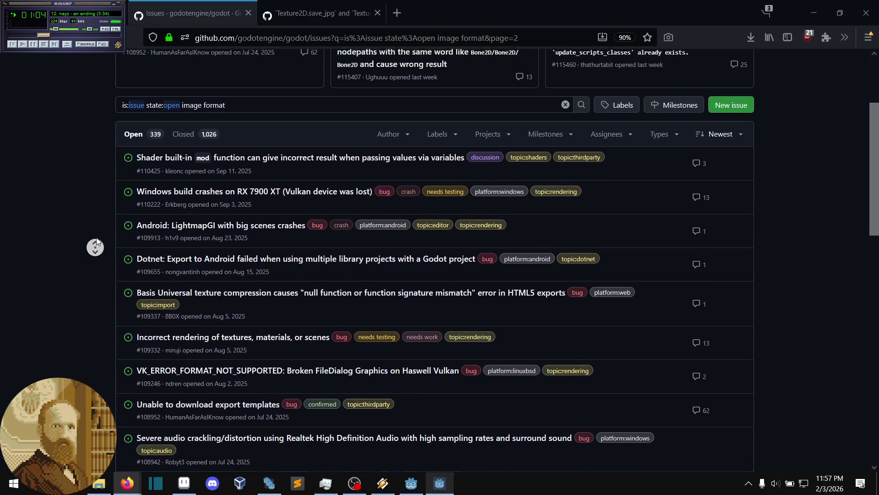
pyautogui.scroll(-1, 93, 255)
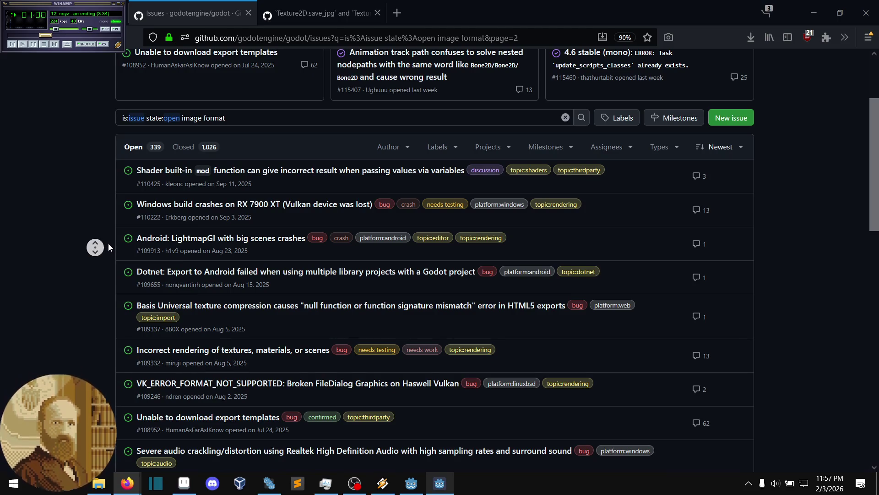
# Continue down page 2 to the Basis Universal HTML5 export error report
pyautogui.scroll(1, 103, 240)
pyautogui.middleClick(100, 247)
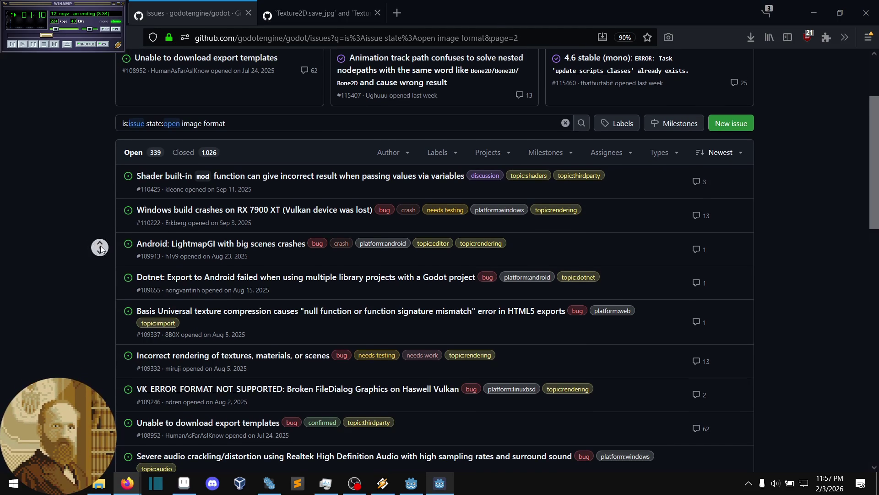
pyautogui.scroll(1, 100, 248)
pyautogui.middleClick(98, 214)
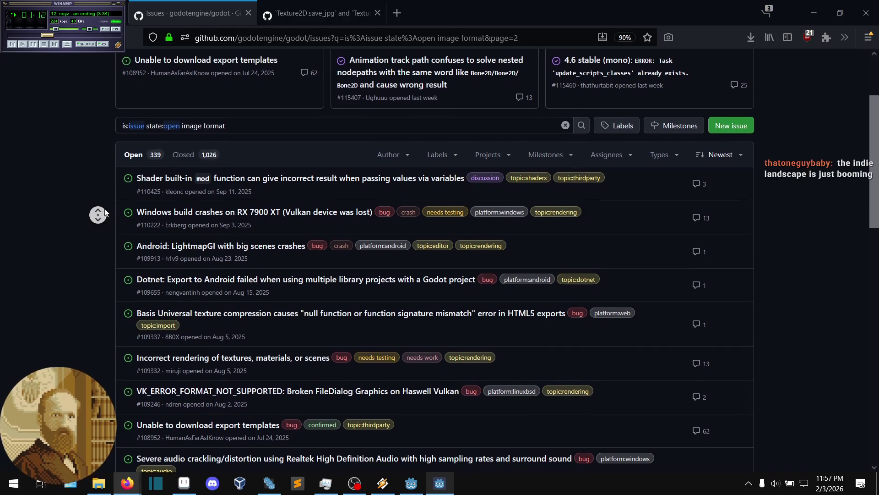
pyautogui.scroll(2, 105, 211)
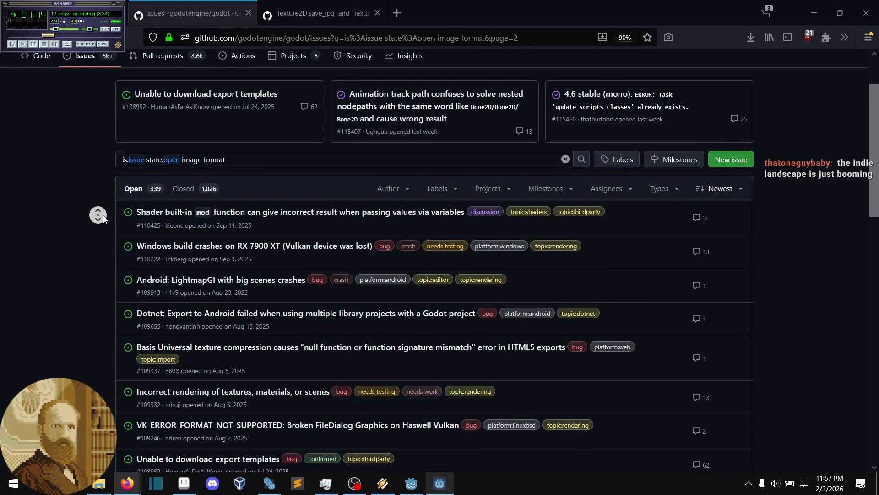
pyautogui.scroll(-1, 102, 220)
pyautogui.click(103, 219)
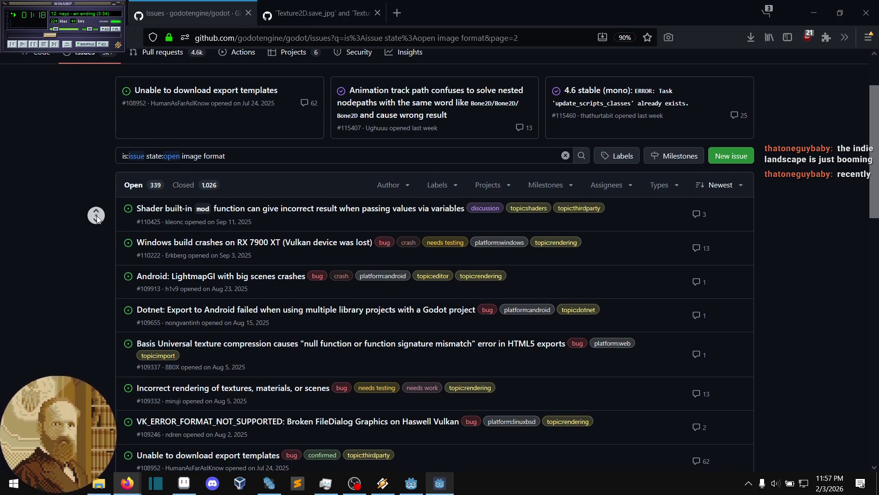
pyautogui.middleClick(100, 215)
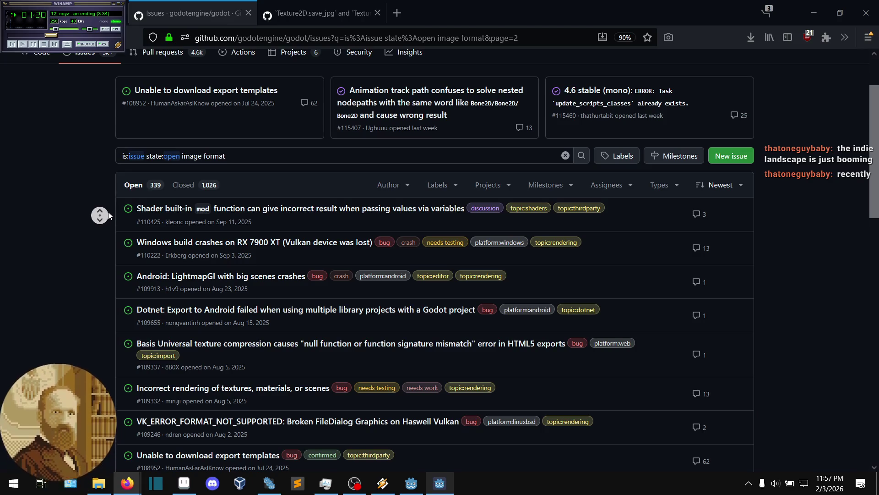
pyautogui.scroll(-2, 93, 225)
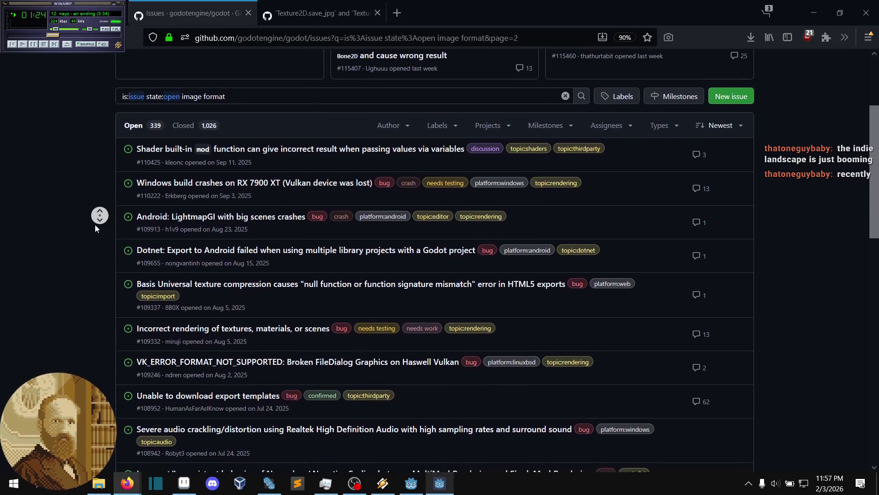
# Autoscroll down to the July 2025 issues on WebP re-compression and Haswell Vulkan format errors
pyautogui.click(95, 225)
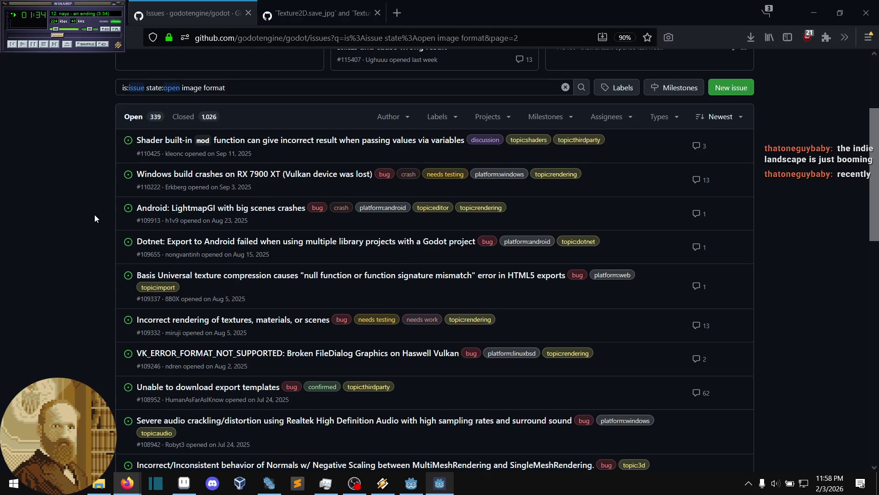
pyautogui.middleClick(97, 214)
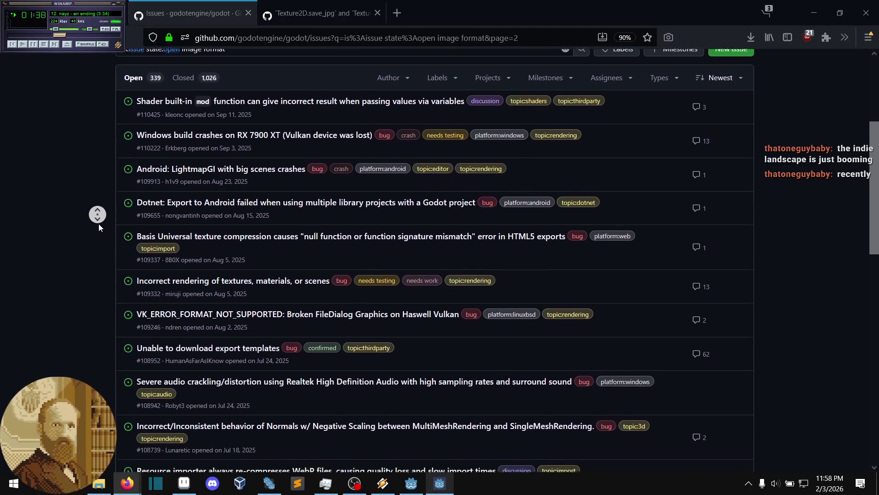
pyautogui.middleClick(99, 224)
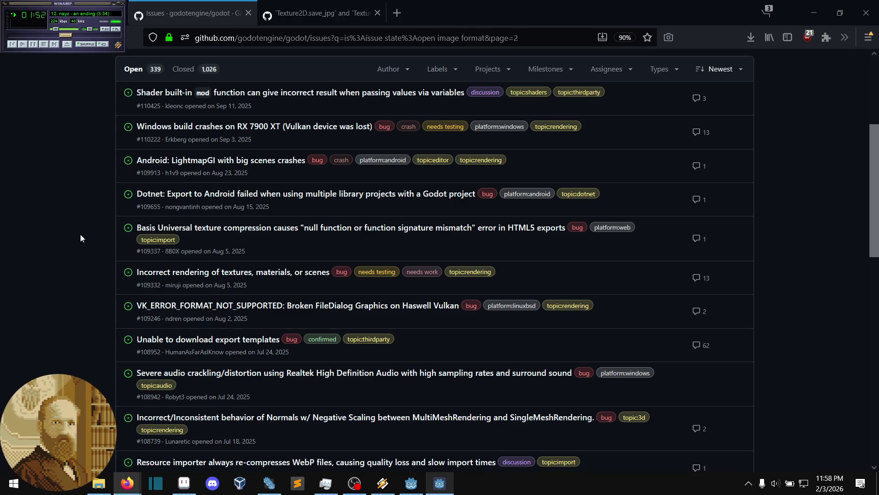
pyautogui.middleClick(94, 236)
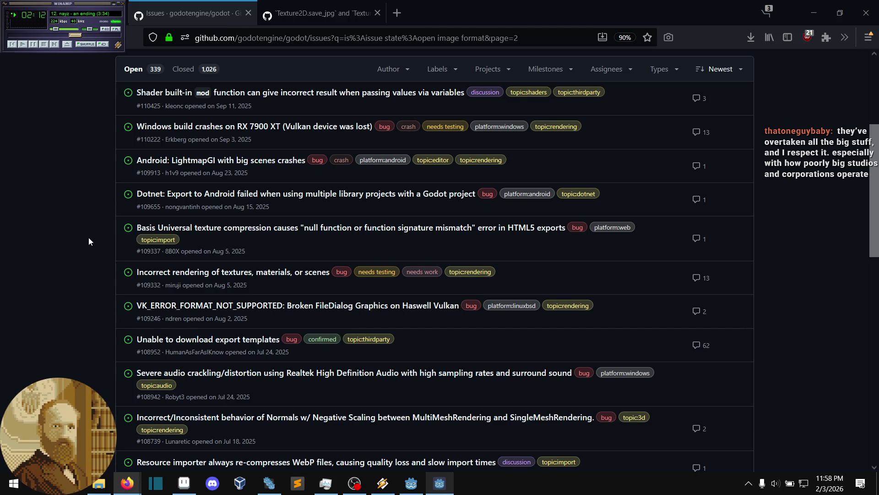
pyautogui.middleClick(98, 242)
pyautogui.middleClick(96, 239)
pyautogui.middleClick(102, 242)
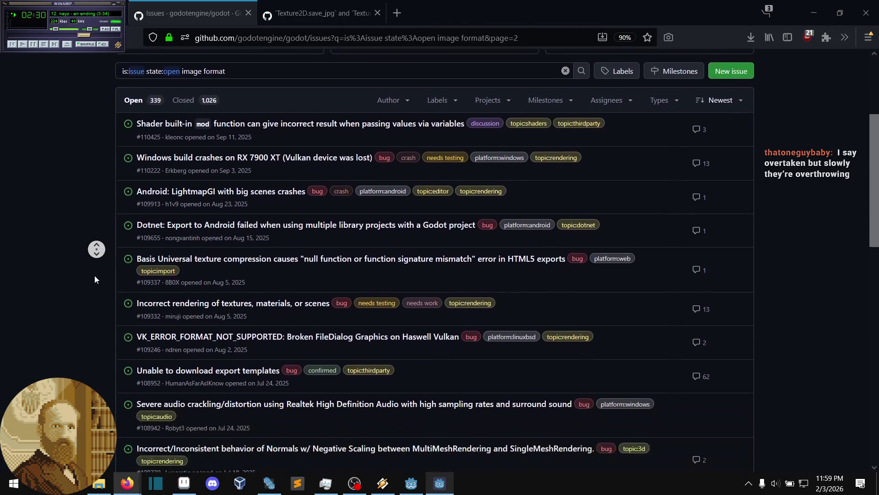
pyautogui.middleClick(97, 243)
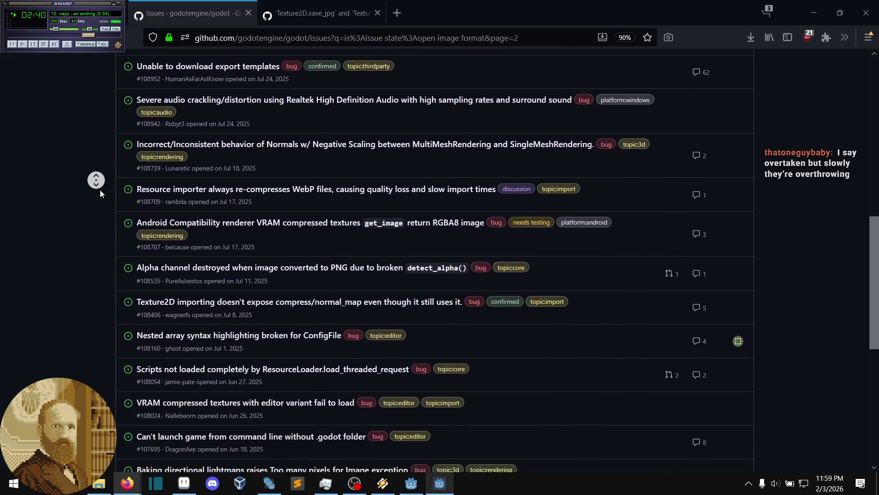
# Open #108707 (Android VRAM get_image) and #108709 (WebP re-compression) in new tabs, viewing #108707
pyautogui.middleClick(100, 194)
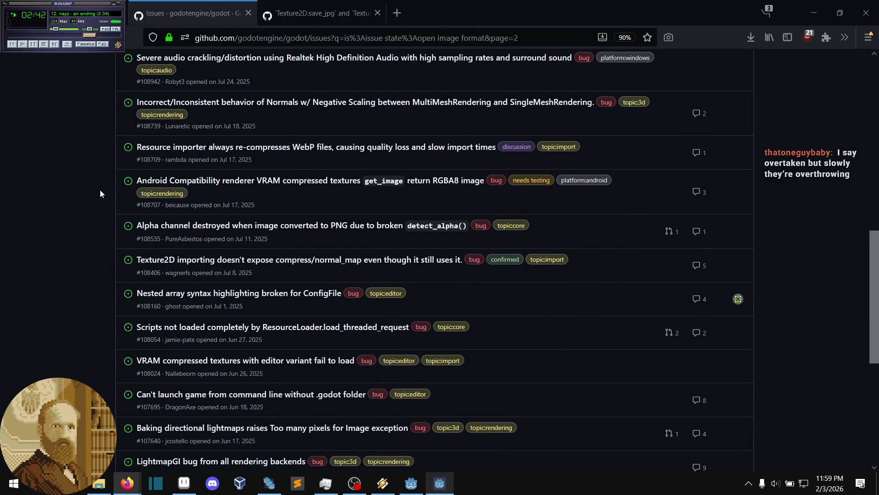
pyautogui.middleClick(291, 185)
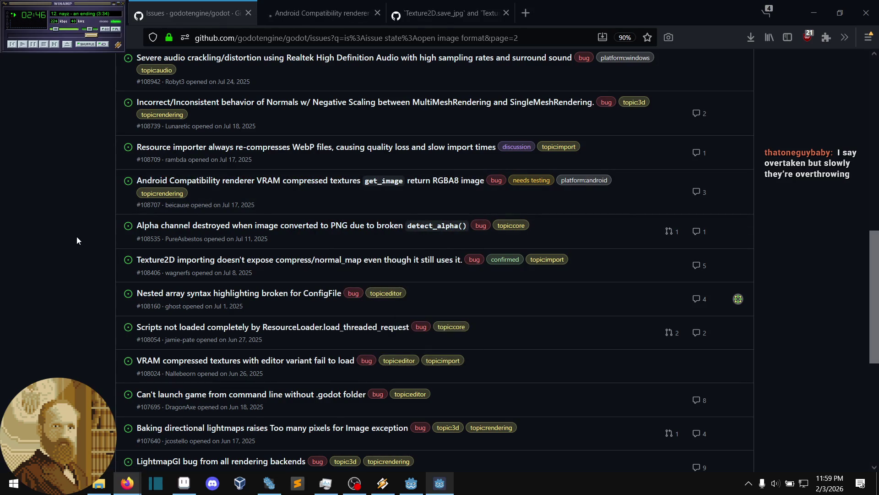
pyautogui.scroll(1, 84, 225)
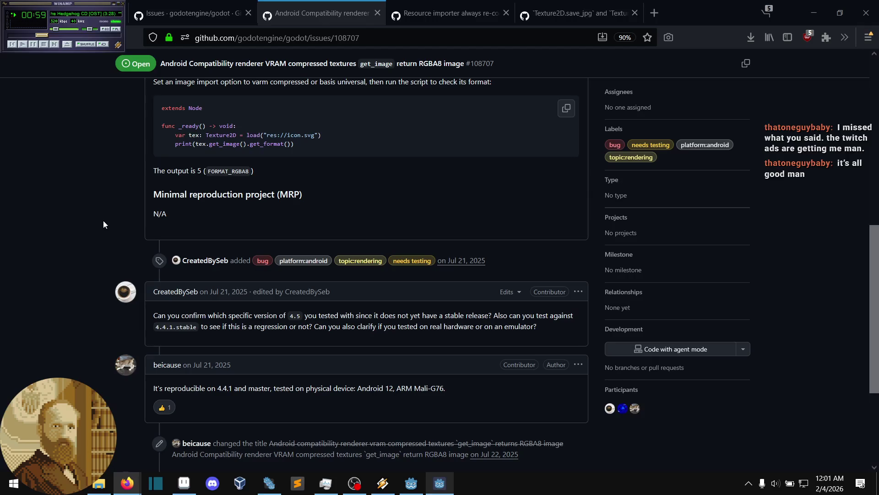
pyautogui.middleClick(104, 221)
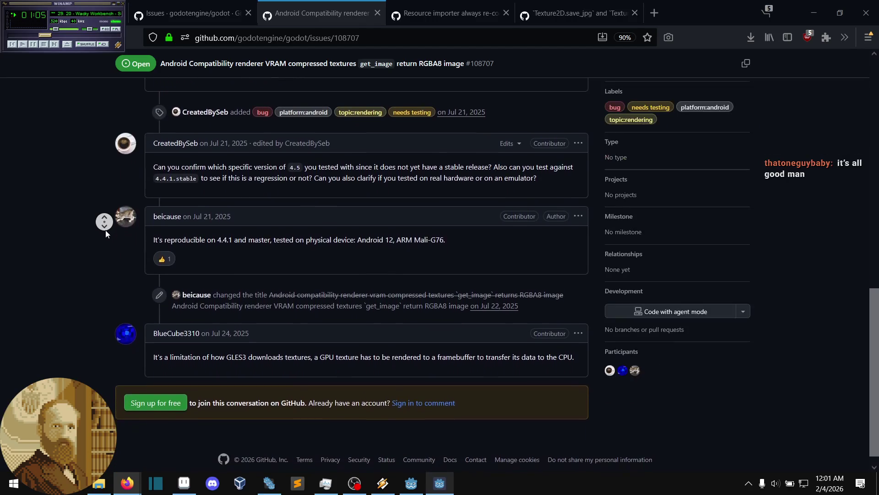
# Read #108707's GLES3 texture-download comments, then go back to page 2 of the results
pyautogui.middleClick(106, 230)
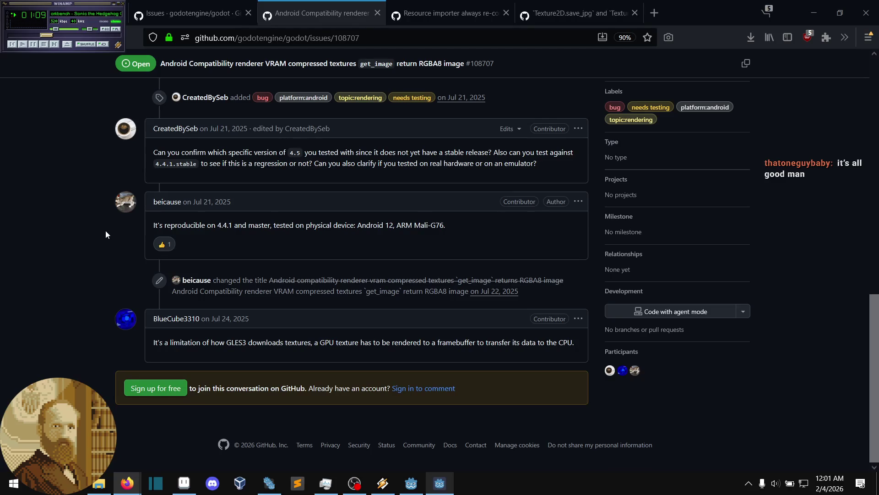
pyautogui.middleClick(92, 249)
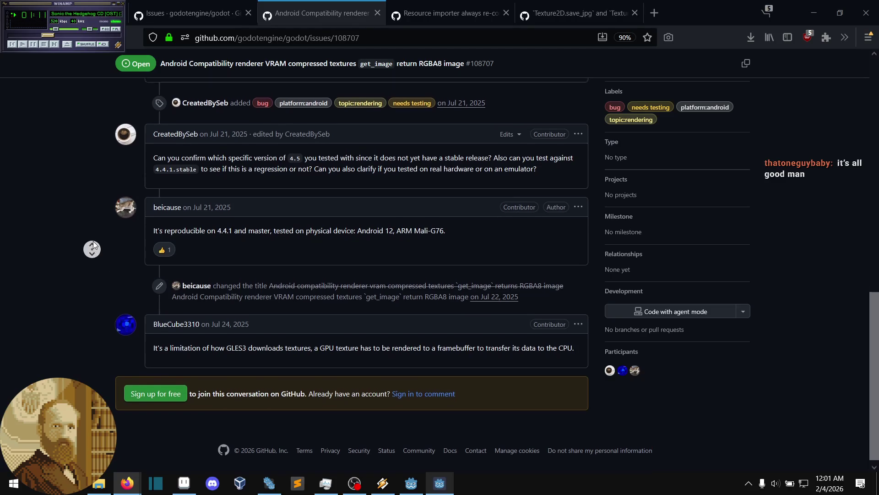
pyautogui.middleClick(87, 298)
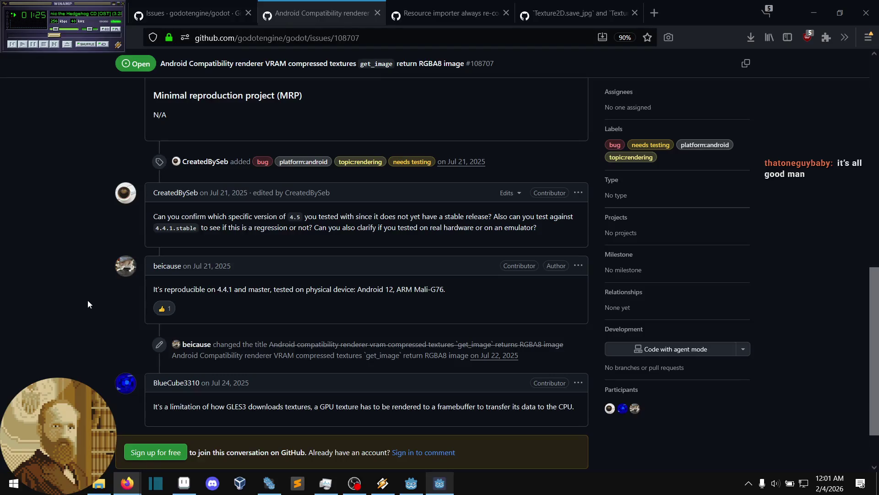
pyautogui.click(210, 8)
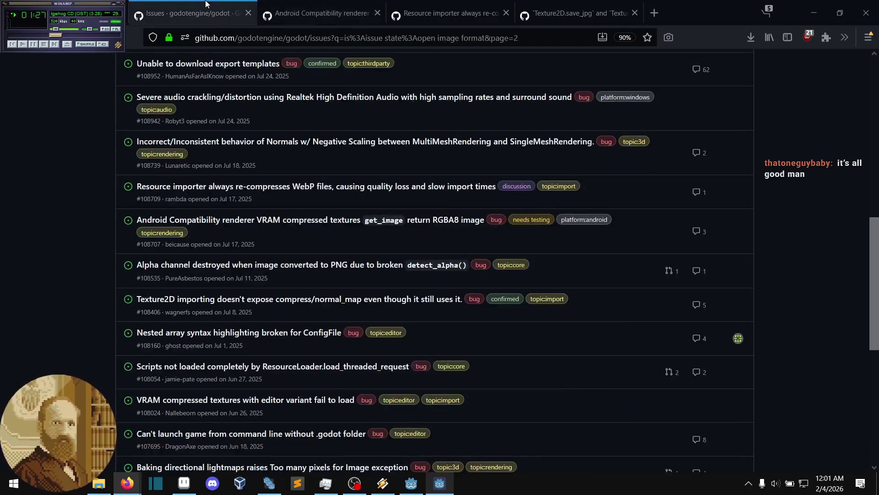
# Scroll to the bottom of results page 2, then return to issue #108707
pyautogui.middleClick(92, 192)
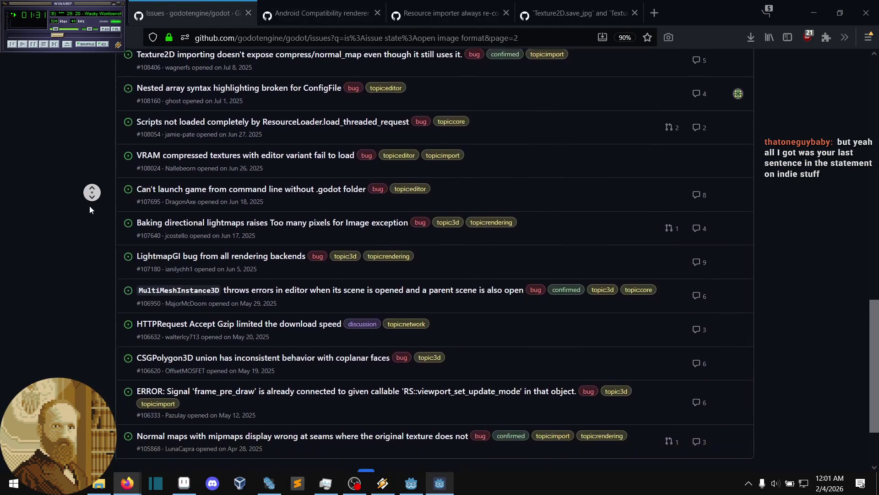
pyautogui.click(89, 204)
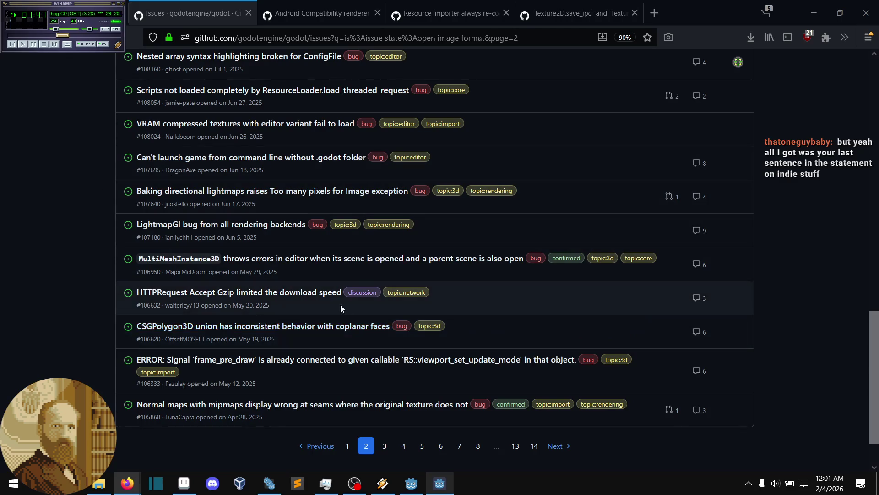
pyautogui.click(336, 13)
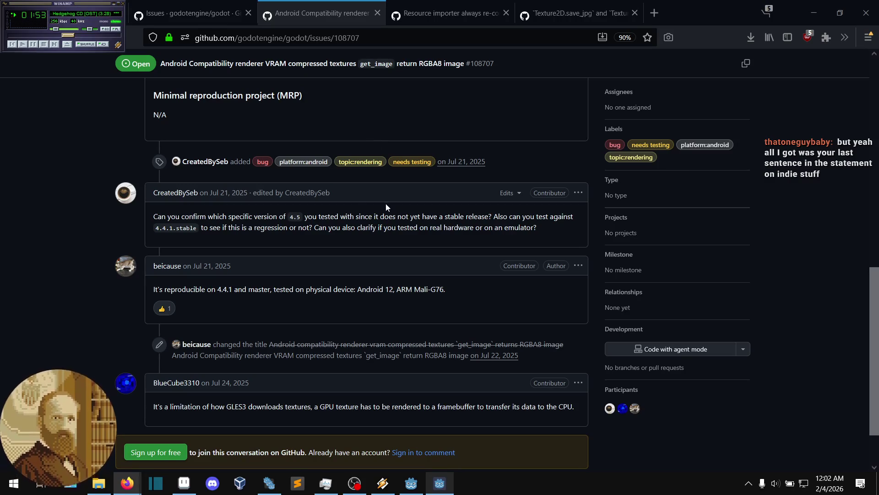
# Review #108707 from description to last comment, then move to WebP issue #108709
pyautogui.scroll(5, 312, 215)
pyautogui.scroll(14, 141, 268)
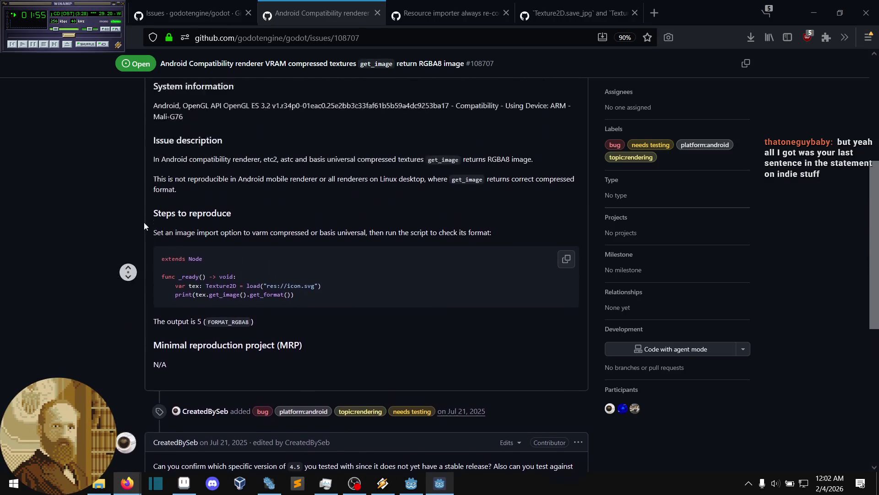
pyautogui.scroll(-7, 112, 288)
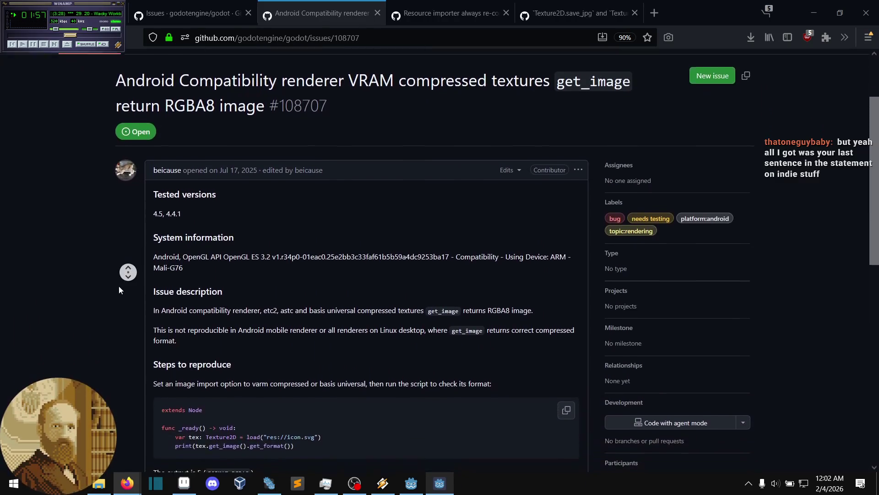
pyautogui.scroll(-9, 127, 285)
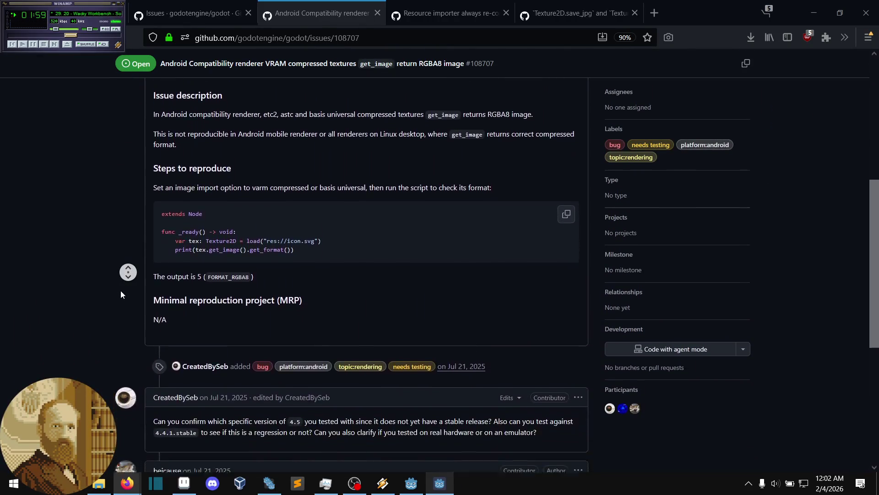
pyautogui.scroll(-5, 109, 288)
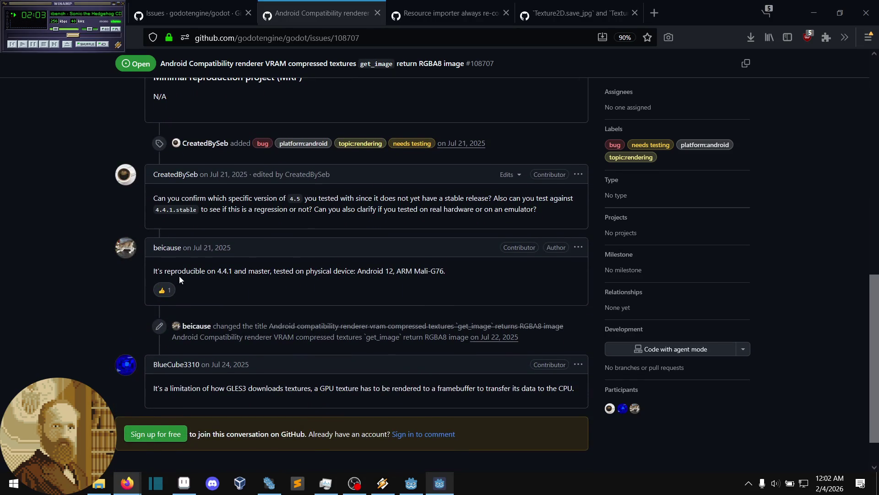
pyautogui.hotkey('ctrl', 'Tab')
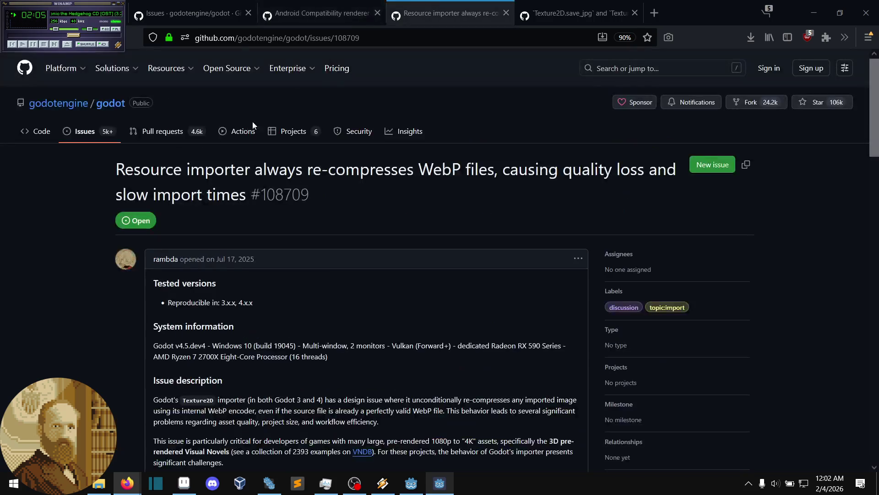
# Read issue #108709 down to Proposal A (Uncompressed mode) and Proposal B (smarter defaults)
pyautogui.scroll(-8, 98, 223)
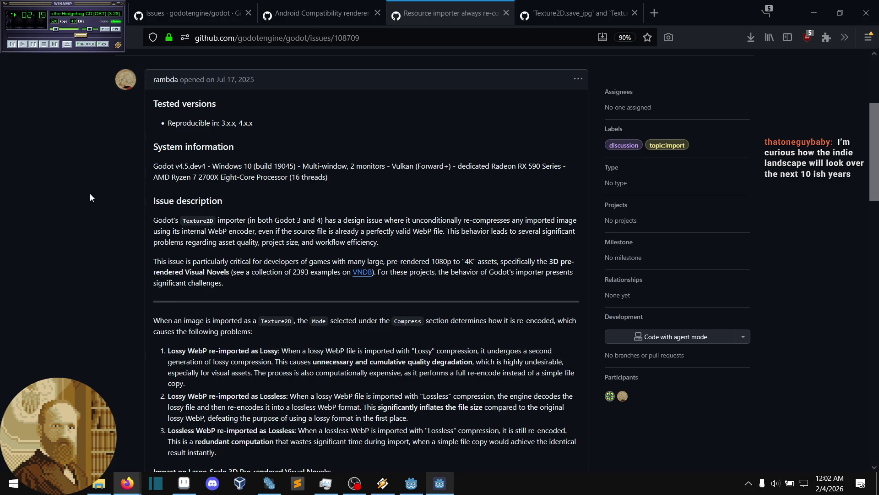
pyautogui.middleClick(104, 195)
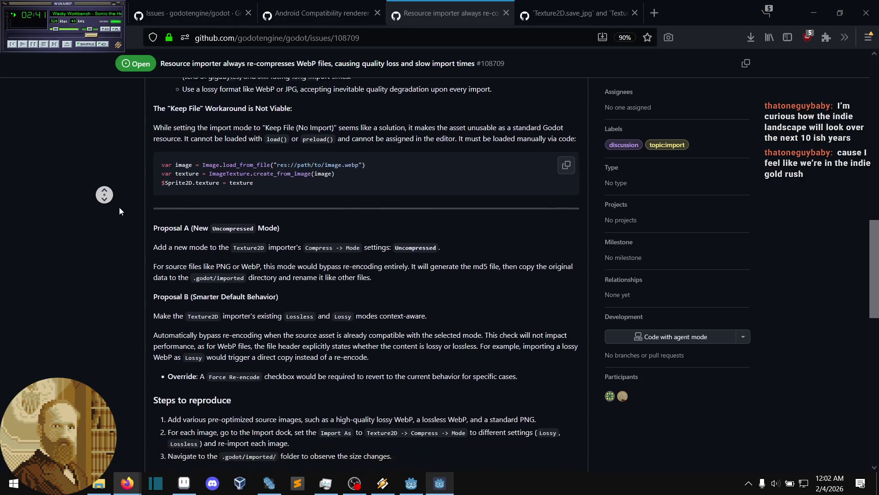
pyautogui.click(113, 202)
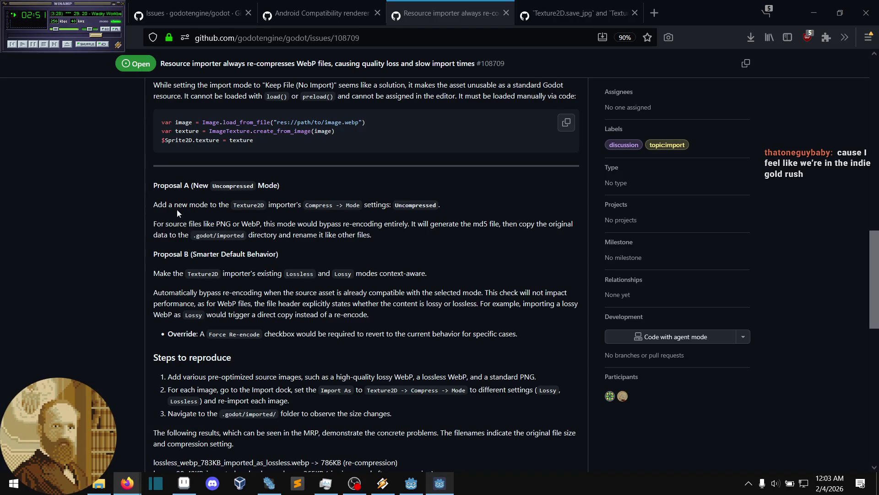
pyautogui.scroll(2, 156, 257)
pyautogui.middleClick(145, 253)
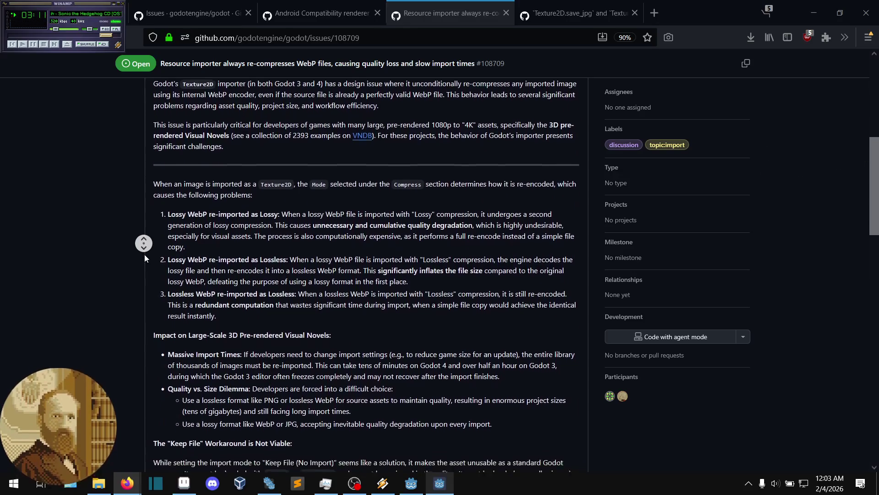
pyautogui.middleClick(145, 252)
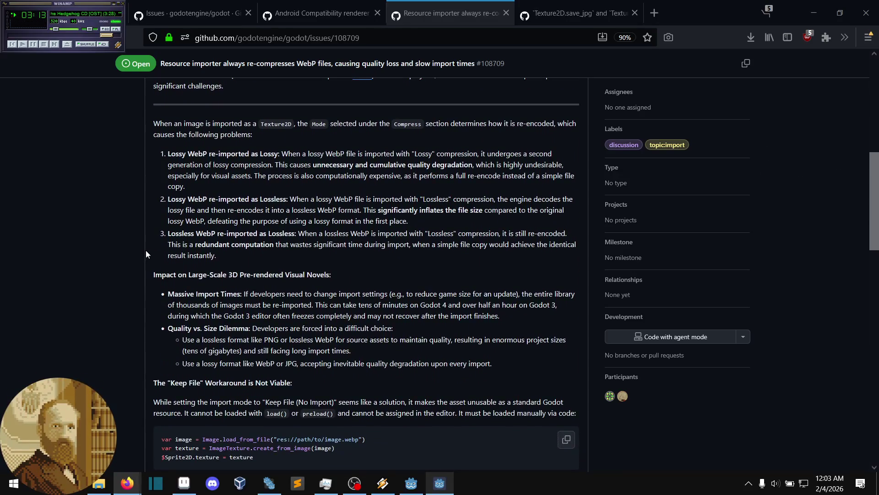
pyautogui.middleClick(144, 251)
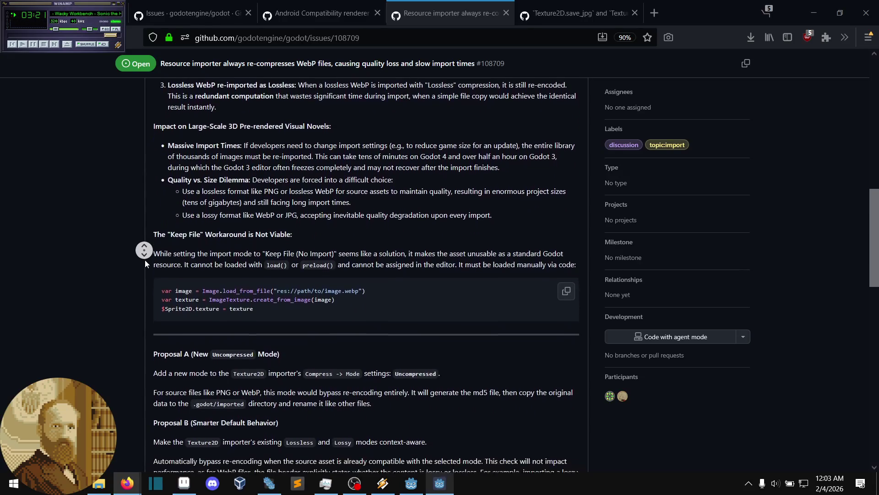
pyautogui.middleClick(145, 260)
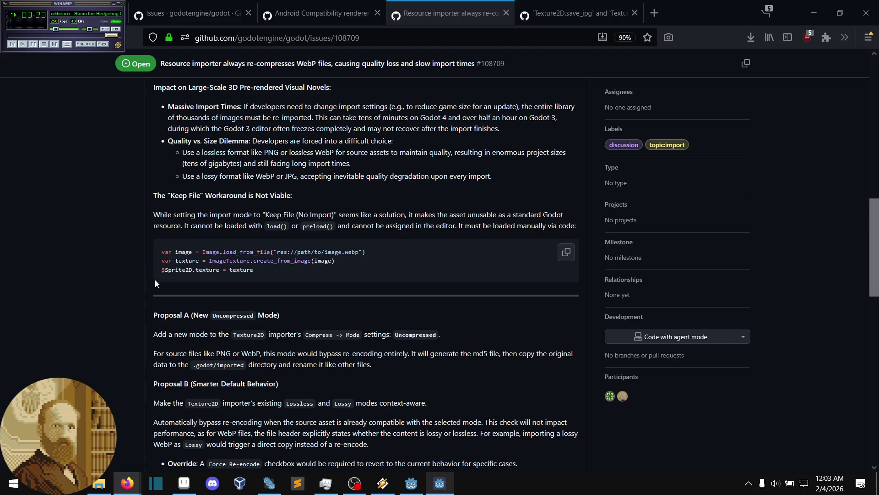
pyautogui.middleClick(140, 242)
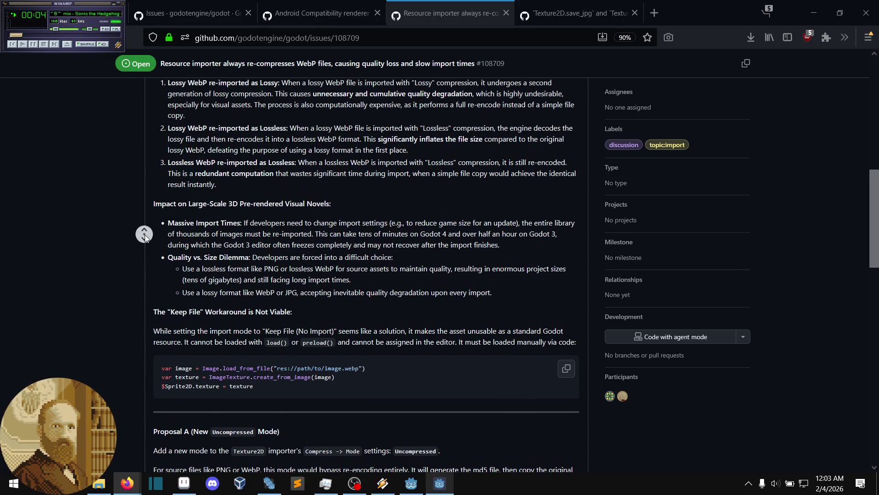
pyautogui.click(146, 258)
pyautogui.scroll(2, 147, 242)
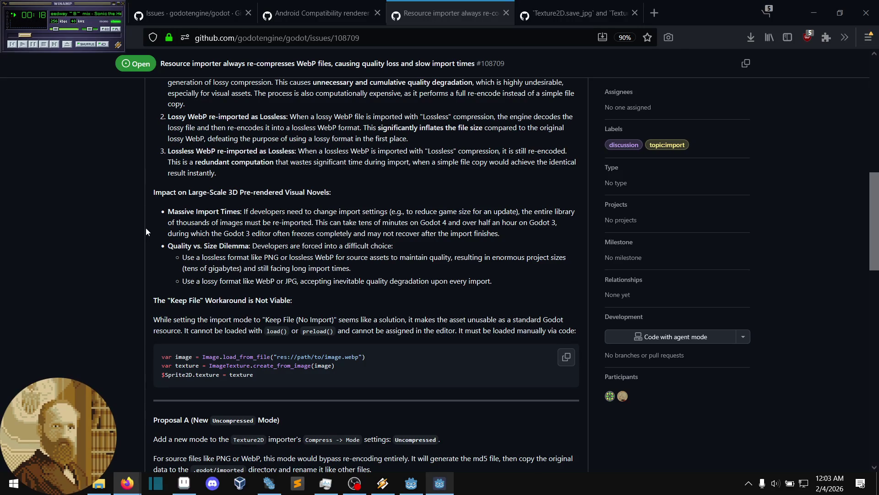
pyautogui.middleClick(146, 227)
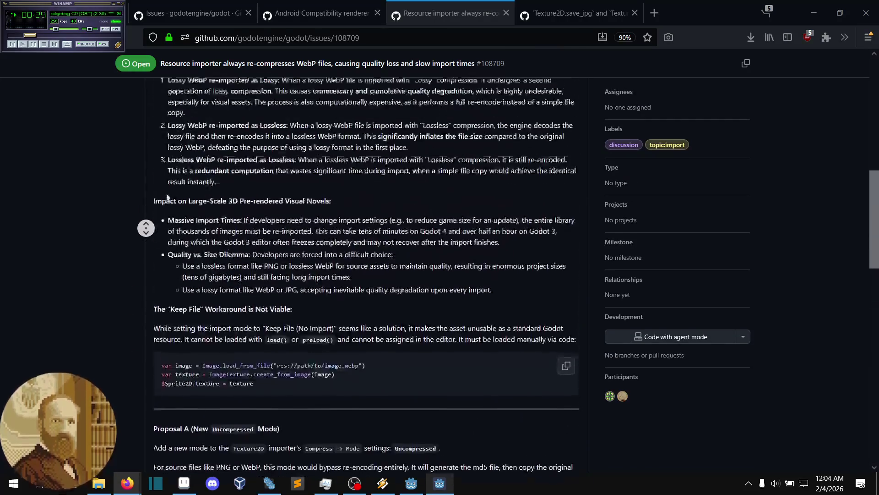
pyautogui.middleClick(154, 223)
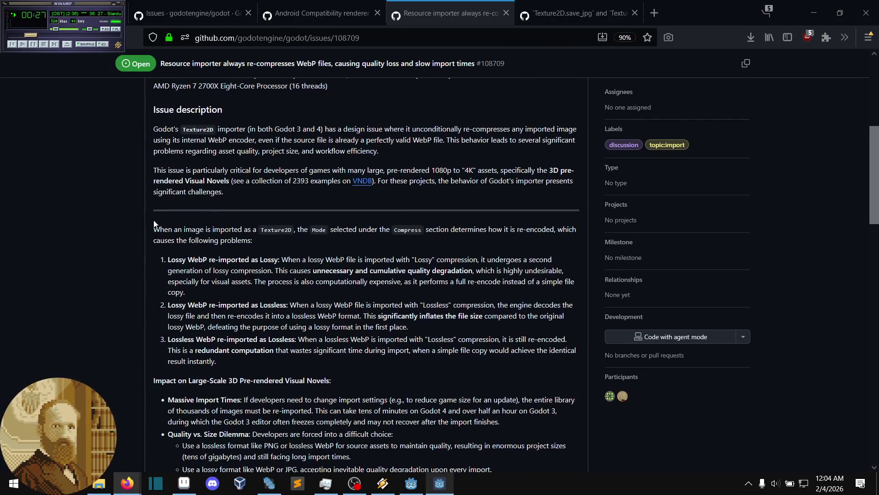
# Close the WebP re-compression issue and read the Texture2D.save_jpg dark-image discussion
pyautogui.click(506, 13)
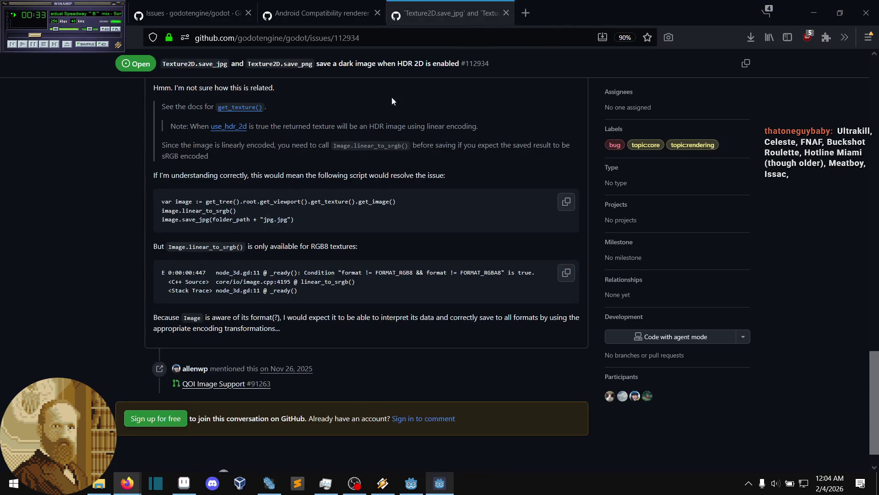
pyautogui.scroll(2, 299, 167)
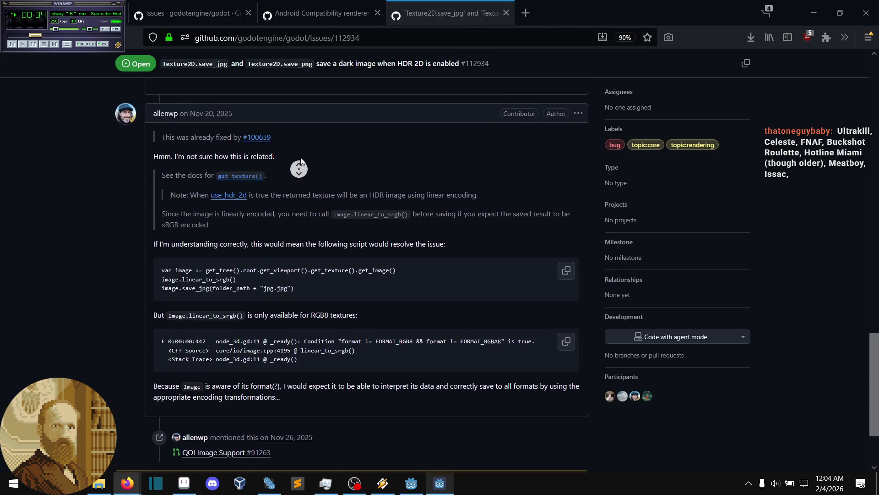
pyautogui.scroll(-1, 296, 179)
pyautogui.scroll(-1, 296, 179)
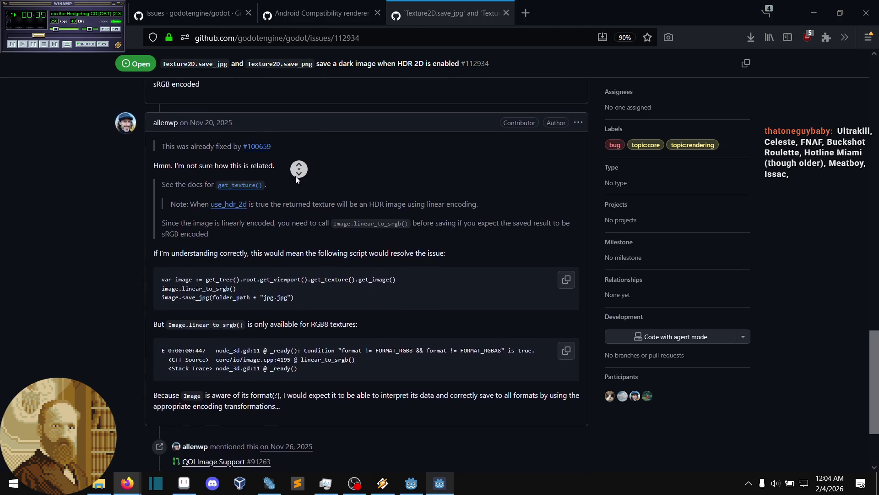
pyautogui.scroll(-1, 296, 178)
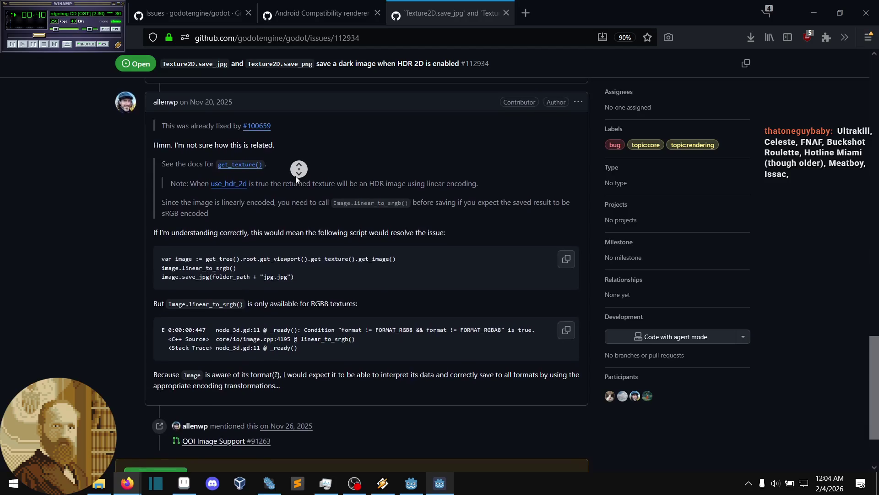
# Finish the save_jpg comments and switch to the Android Compatibility texture issue #108707
pyautogui.scroll(1, 302, 161)
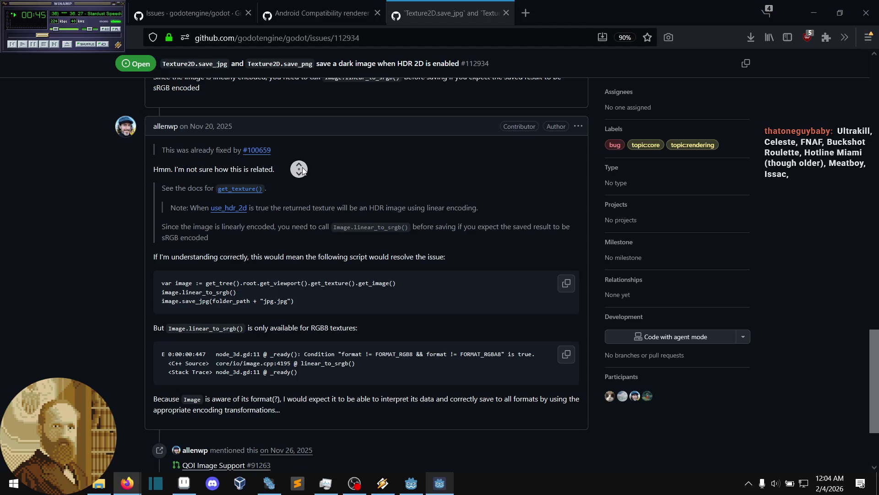
pyautogui.scroll(-2, 297, 181)
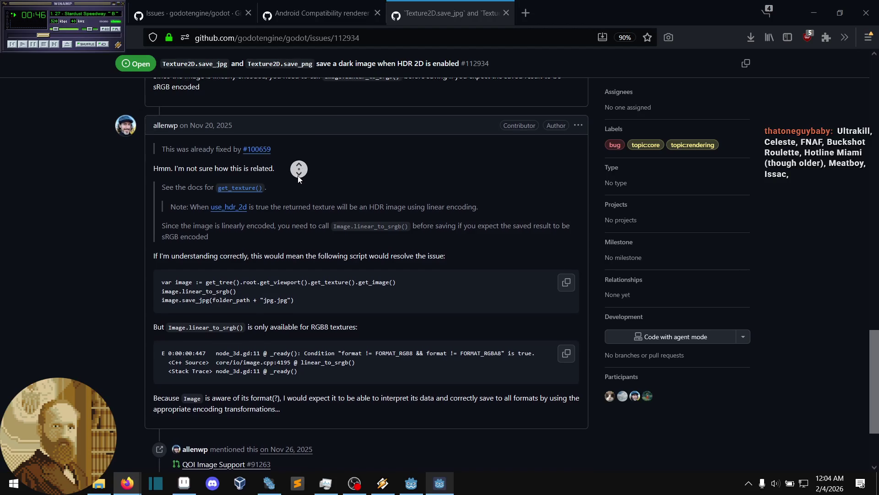
pyautogui.scroll(-2, 295, 178)
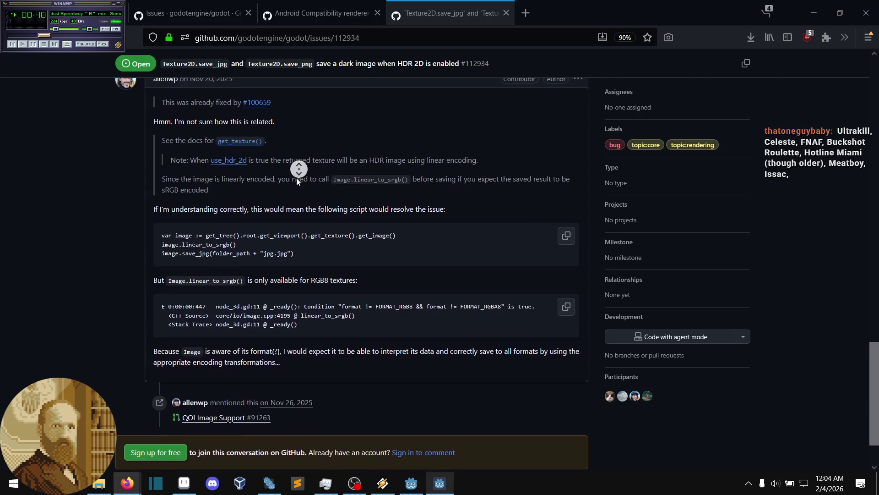
pyautogui.scroll(-2, 296, 179)
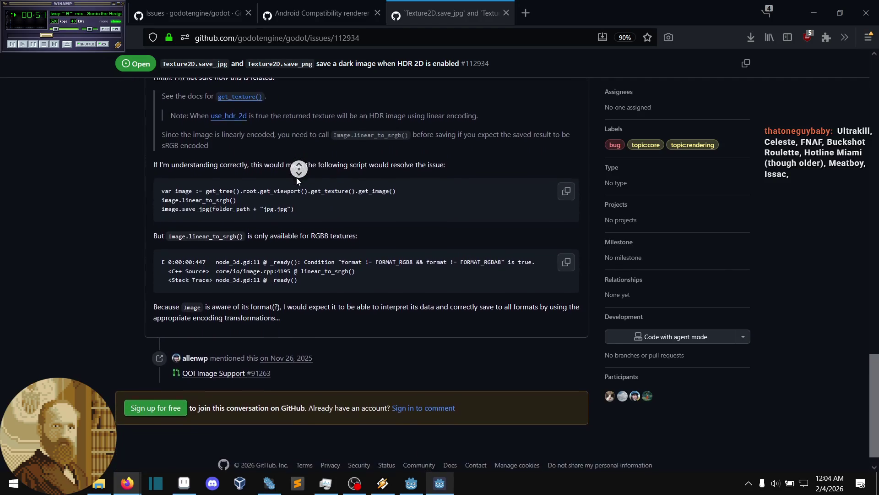
pyautogui.scroll(2, 296, 138)
pyautogui.click(295, 16)
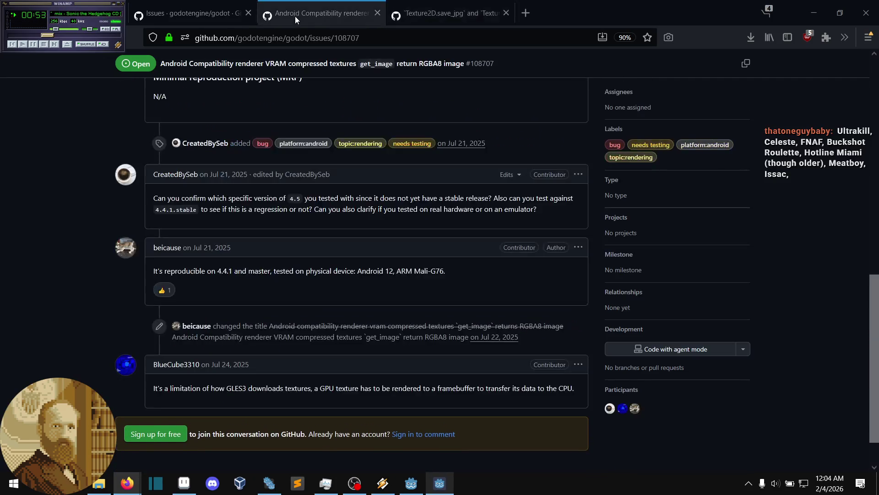
# Close the Android Compatibility issue and return to the 'image format' issue search results
pyautogui.click(376, 14)
pyautogui.click(243, 4)
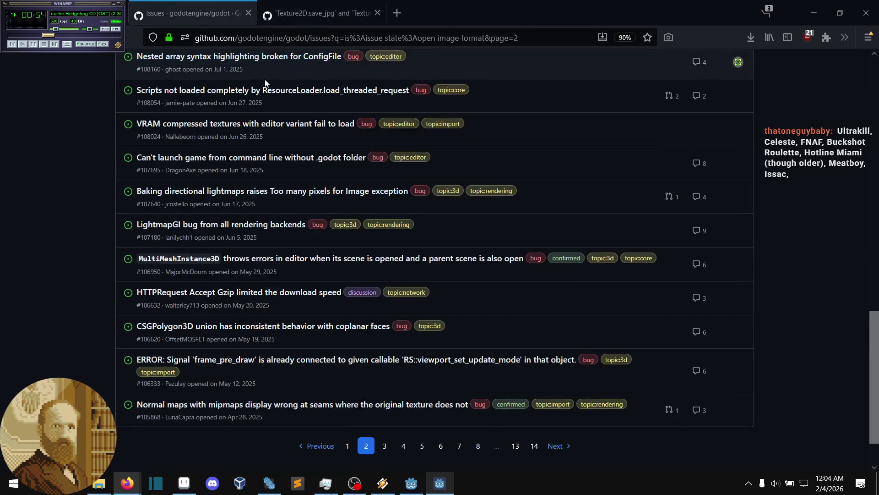
pyautogui.middleClick(77, 269)
pyautogui.scroll(-2, 78, 284)
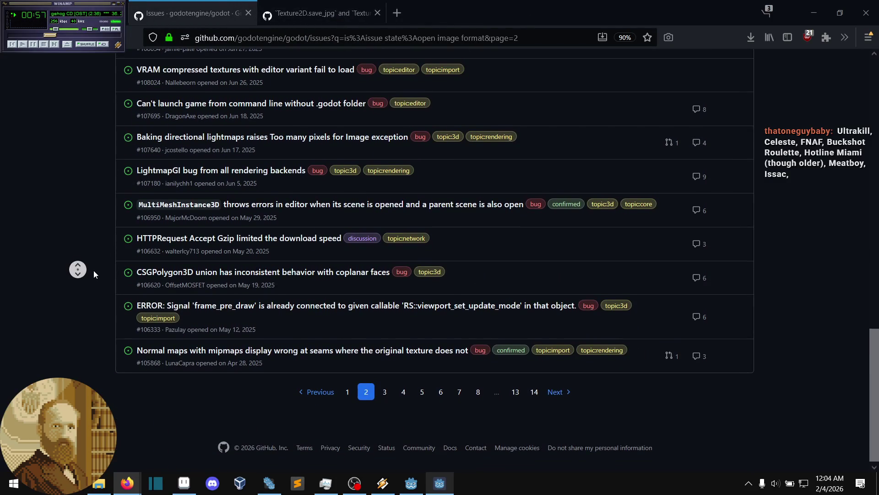
pyautogui.click(93, 270)
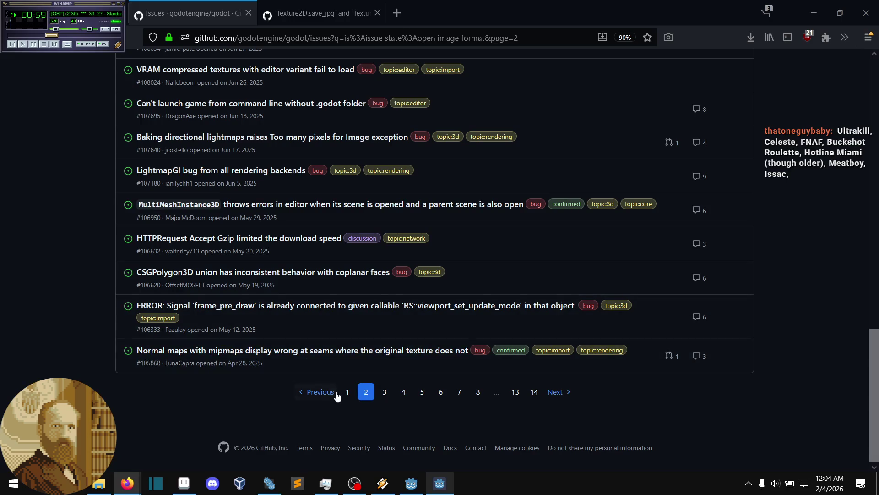
# Go to page 3 of the open 'image format' issues and scan the list
pyautogui.click(379, 391)
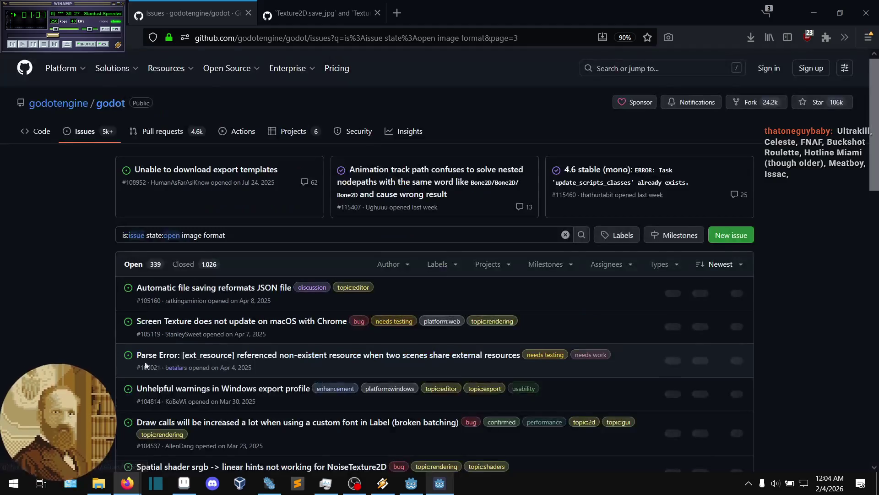
pyautogui.middleClick(71, 361)
pyautogui.scroll(-5, 67, 376)
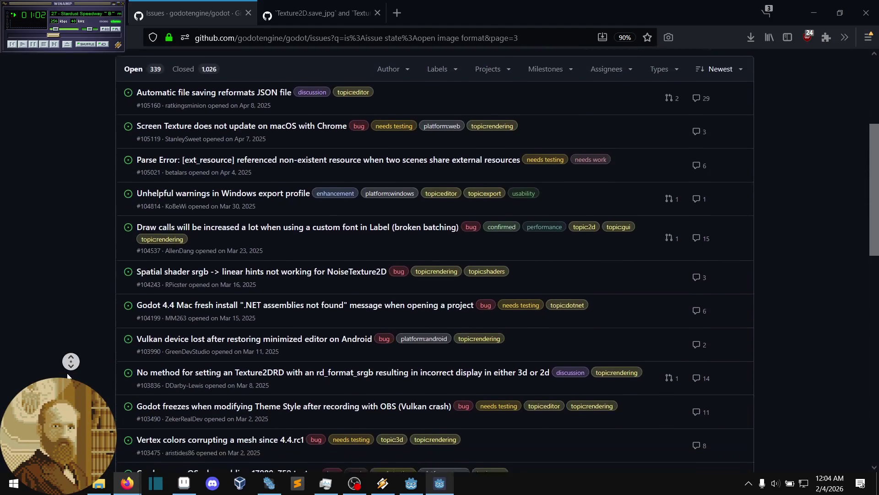
pyautogui.click(67, 376)
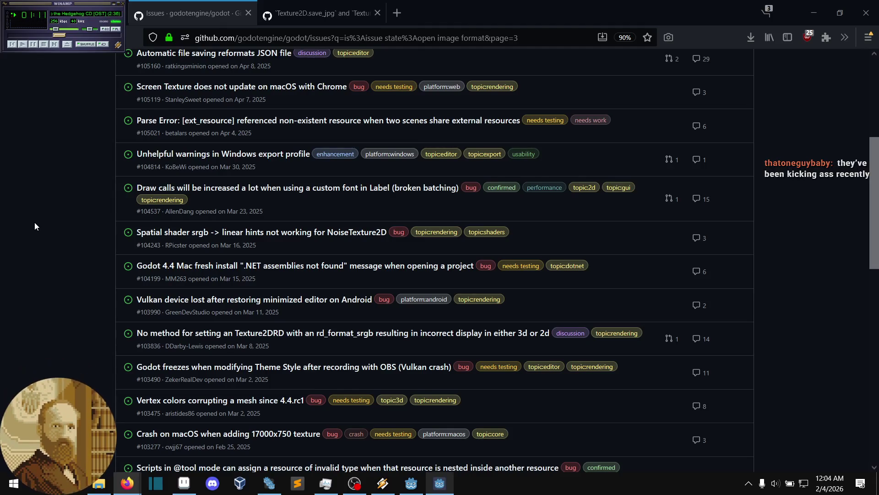
pyautogui.middleClick(102, 211)
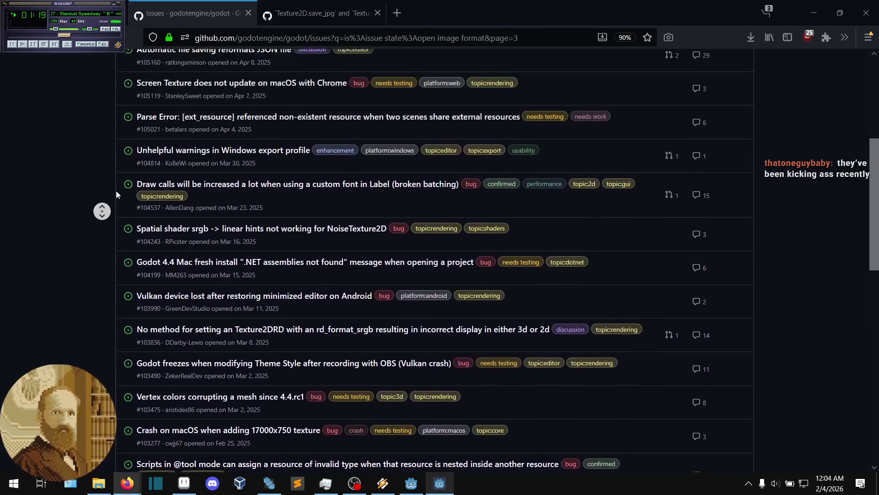
pyautogui.click(86, 212)
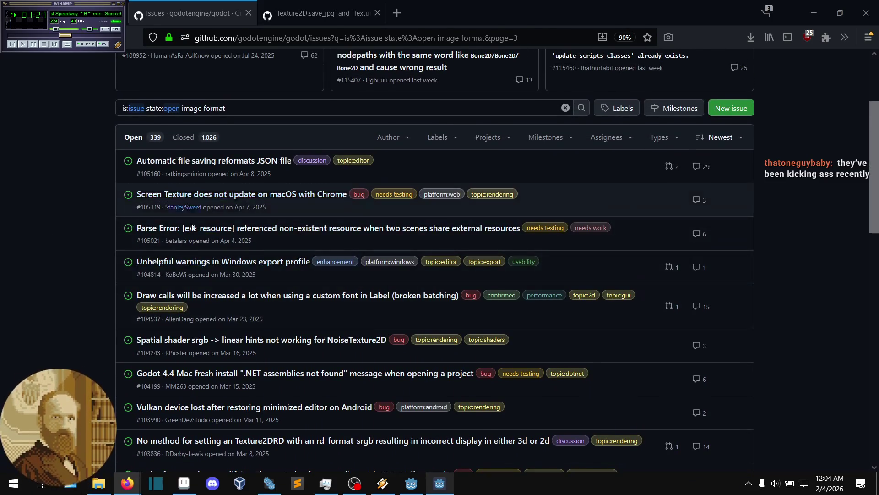